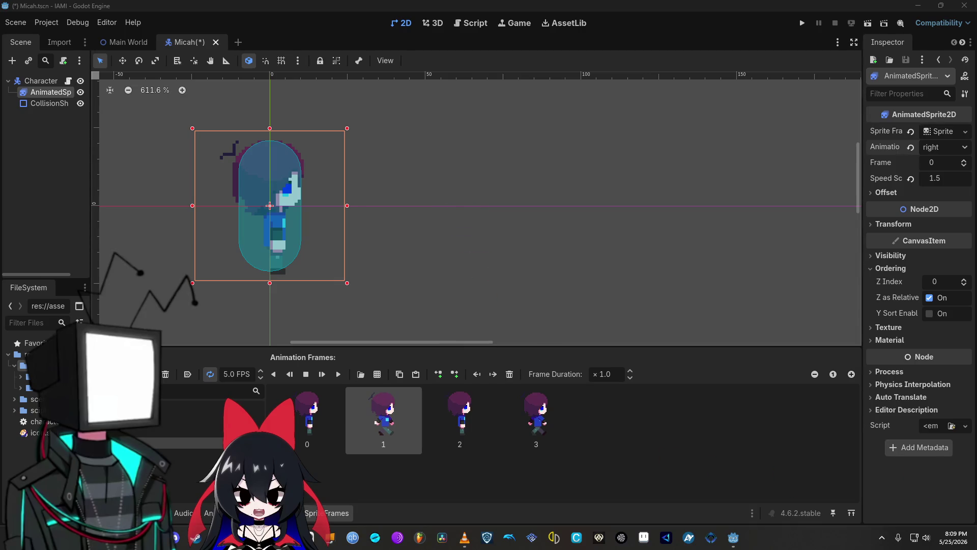
Bring the Floorp docs window back beside the Godot editor and open a blank browser tab
{"action": "key", "text": "super+d"}
{"action": "key", "text": "super+d"}
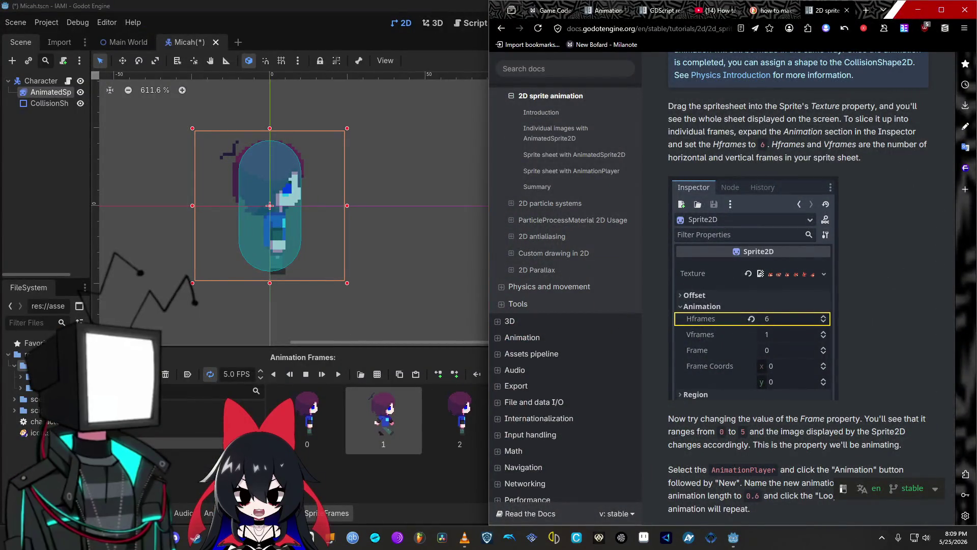
{"action": "key", "text": "super+d"}
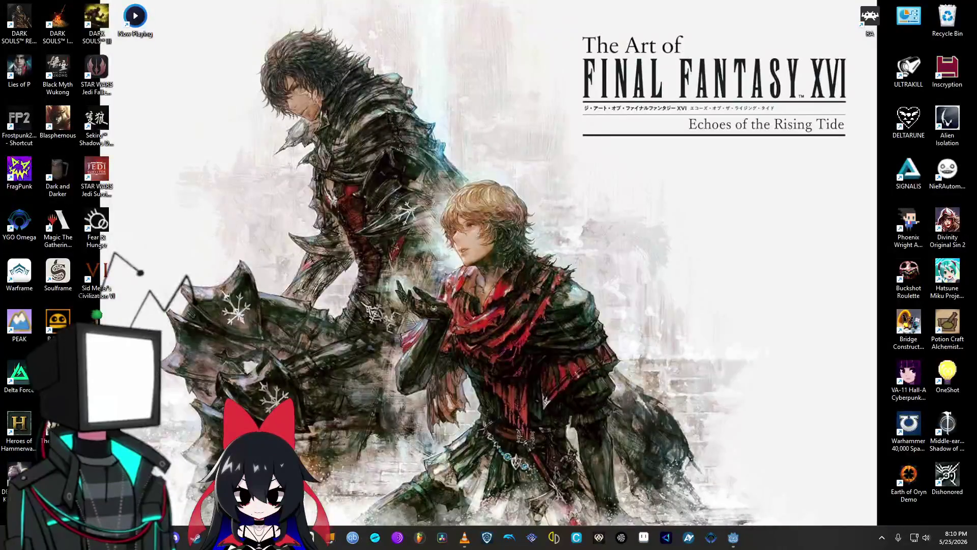
{"action": "key", "text": "alt+Tab"}
{"action": "key", "text": "alt+Tab"}
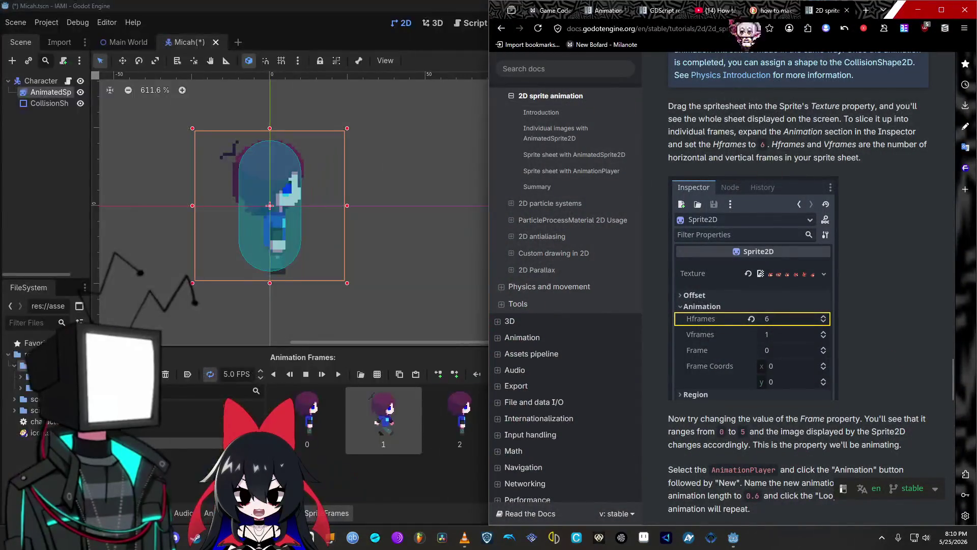
{"action": "left_click", "coordinate": [866, 11]}
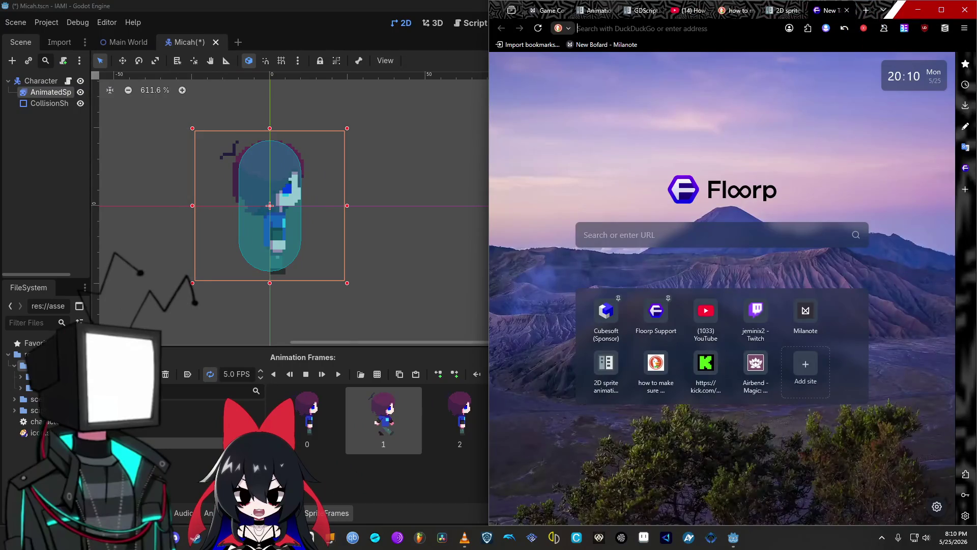
Close the blank tab with Ctrl+W to return to the 2D sprite animation docs
{"action": "key", "text": "ctrl+w"}
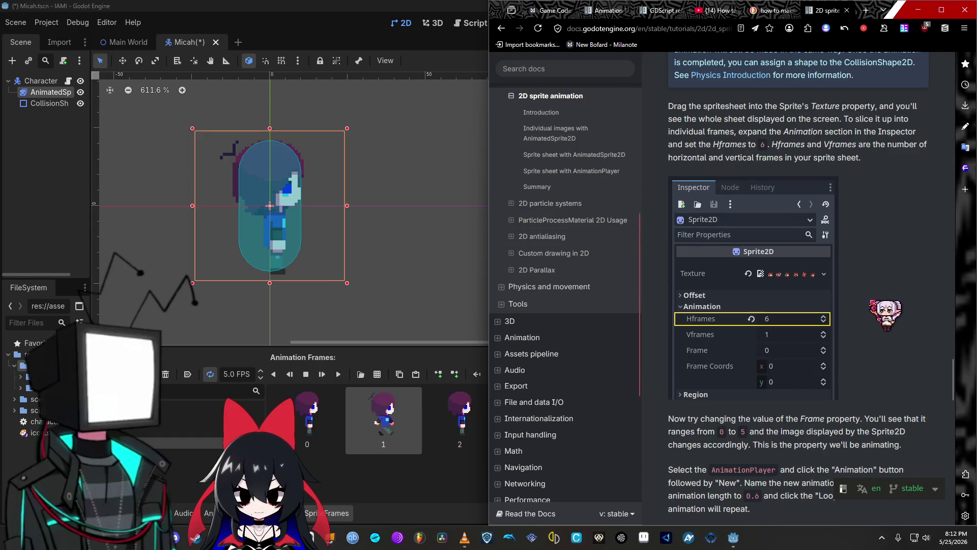
Scroll the docs down to the 'Controlling an AnimationPlayer animation' play()/stop() example
{"action": "scroll", "coordinate": [873, 306], "scroll_direction": "down", "scroll_amount": 2}
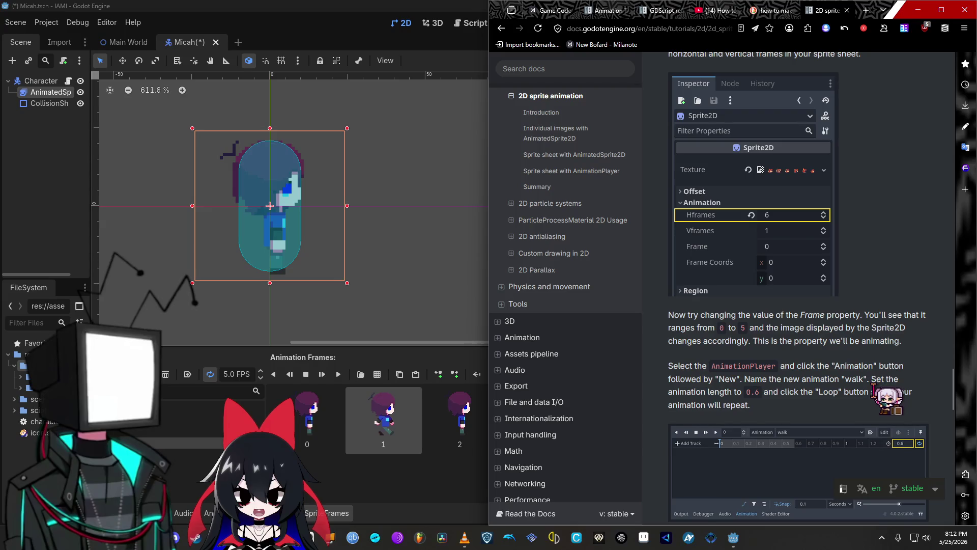
{"action": "scroll", "coordinate": [835, 318], "scroll_direction": "up", "scroll_amount": 3}
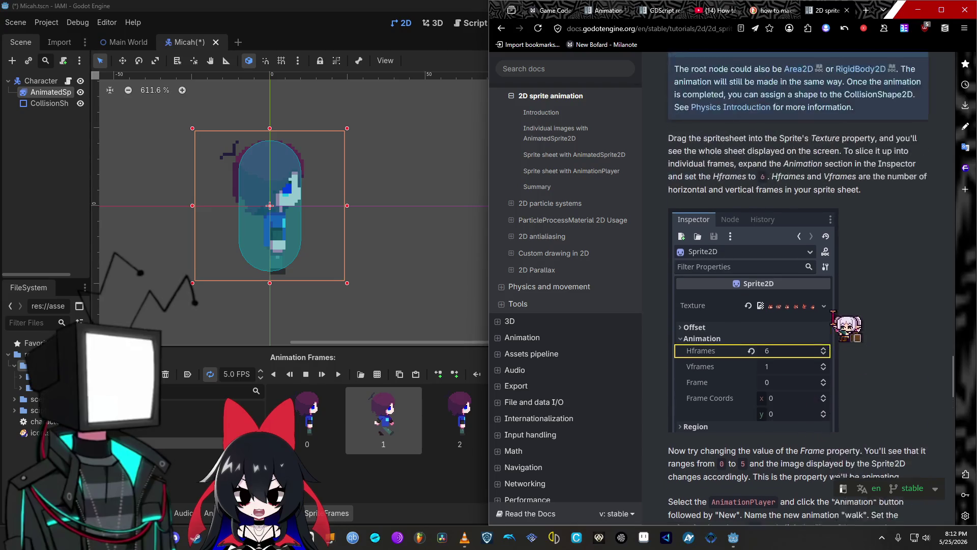
{"action": "scroll", "coordinate": [833, 313], "scroll_direction": "up", "scroll_amount": 1}
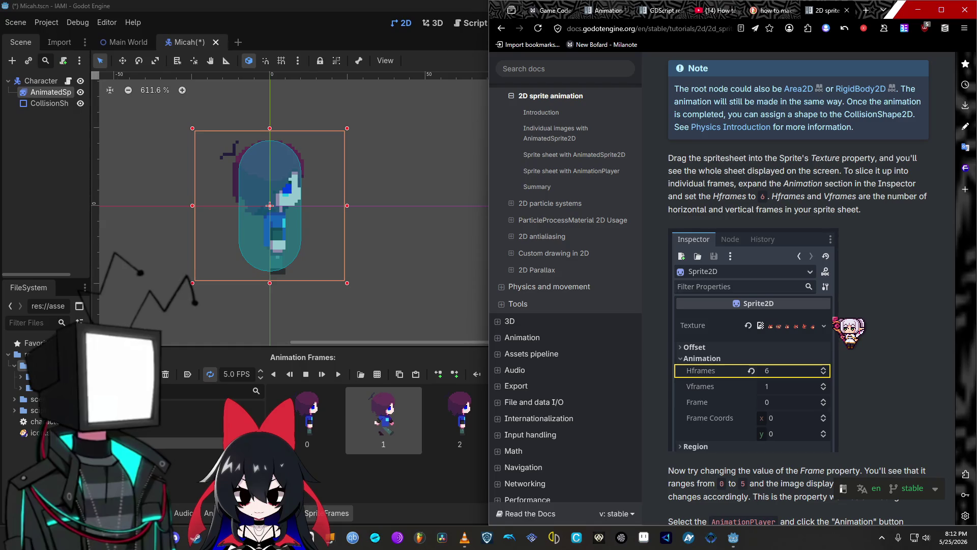
{"action": "scroll", "coordinate": [848, 326], "scroll_direction": "down", "scroll_amount": 8}
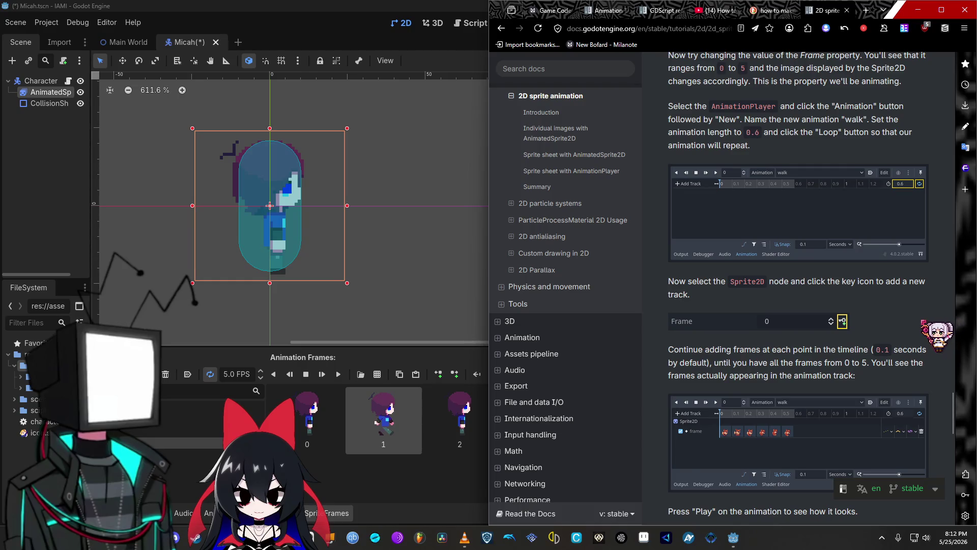
{"action": "scroll", "coordinate": [809, 293], "scroll_direction": "down", "scroll_amount": 6}
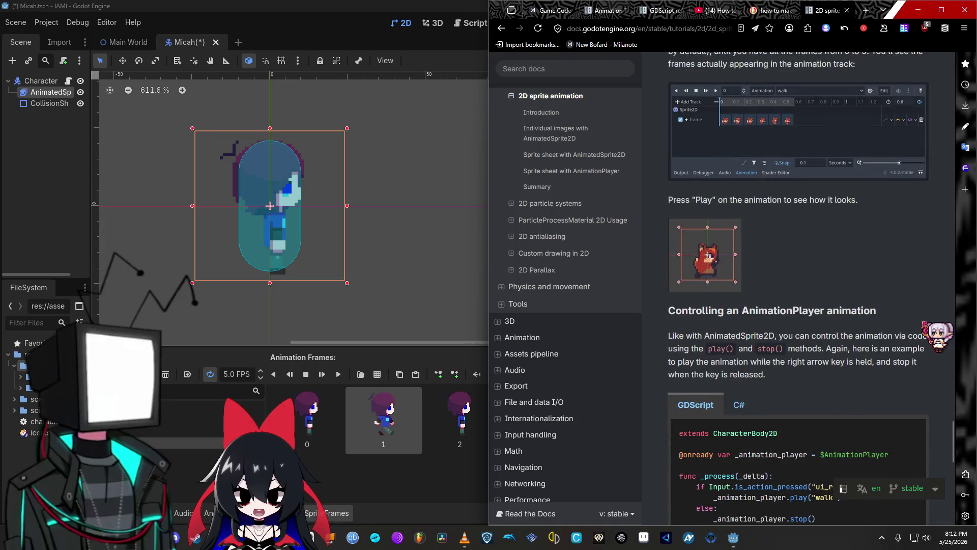
{"action": "scroll", "coordinate": [797, 289], "scroll_direction": "down", "scroll_amount": 2}
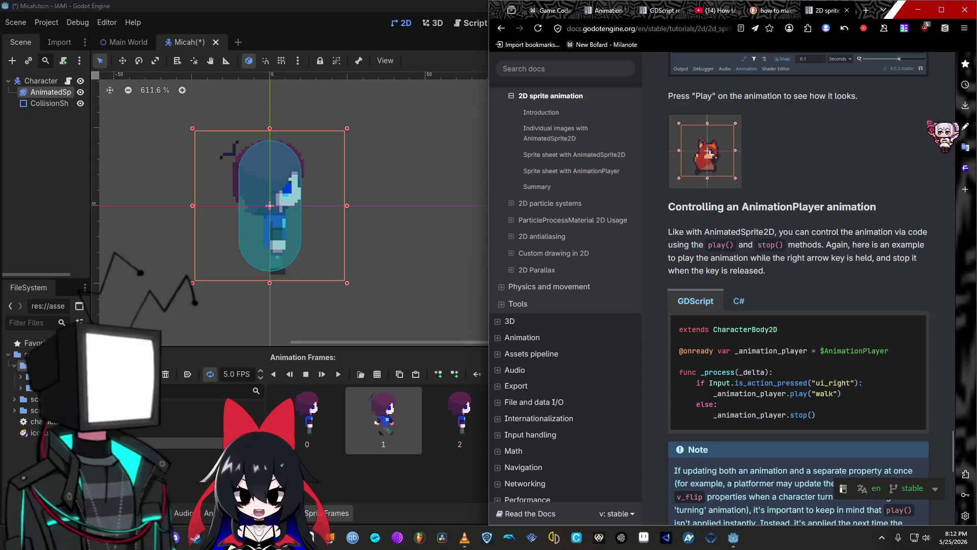
Minimize the browser and bring the micah.gd script editor forward
{"action": "left_click", "coordinate": [918, 9]}
{"action": "mouse_move", "coordinate": [733, 537]}
{"action": "left_click", "coordinate": [789, 483]}
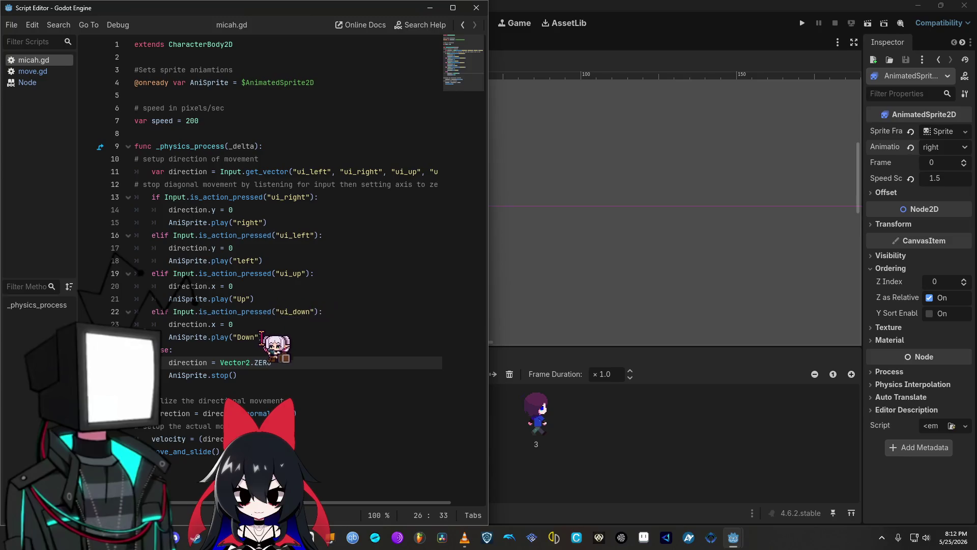
Change AniSprite.stop() to stop(1) in micah.gd and run the game to test it
{"action": "left_click_drag", "start_coordinate": [248, 399], "coordinate": [240, 248]}
{"action": "left_click", "coordinate": [233, 375]}
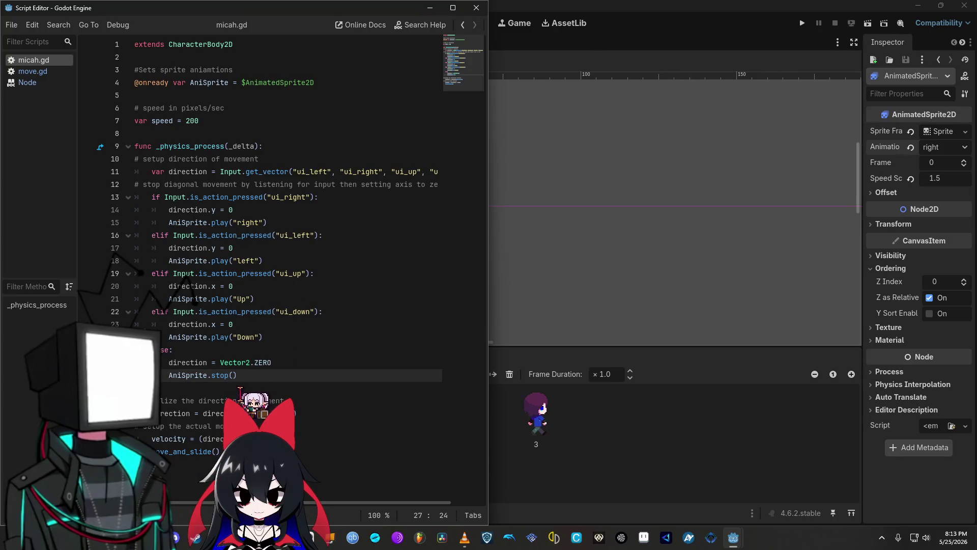
{"action": "type", "text": "1"}
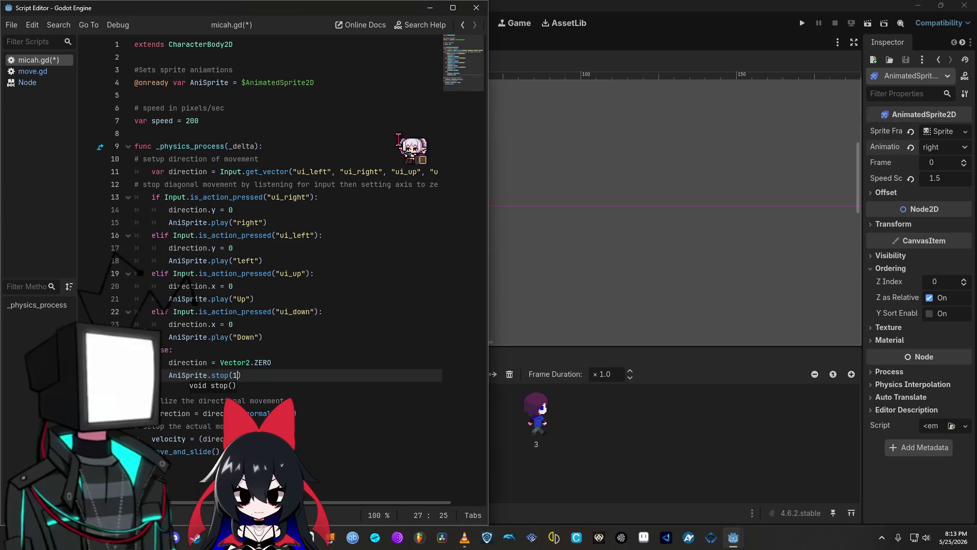
{"action": "left_click", "coordinate": [802, 23]}
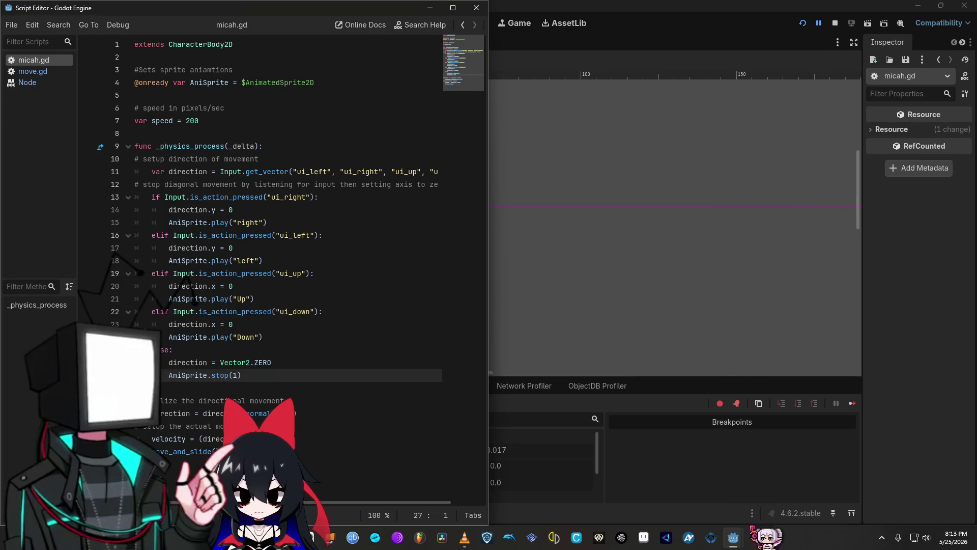
{"action": "mouse_move", "coordinate": [735, 537]}
{"action": "left_click", "coordinate": [821, 509]}
{"action": "mouse_move", "coordinate": [821, 509]}
{"action": "left_mouse_down"}
{"action": "mouse_move", "coordinate": [491, 189]}
{"action": "mouse_move", "coordinate": [586, 107]}
{"action": "mouse_move", "coordinate": [589, 79]}
{"action": "left_mouse_up"}
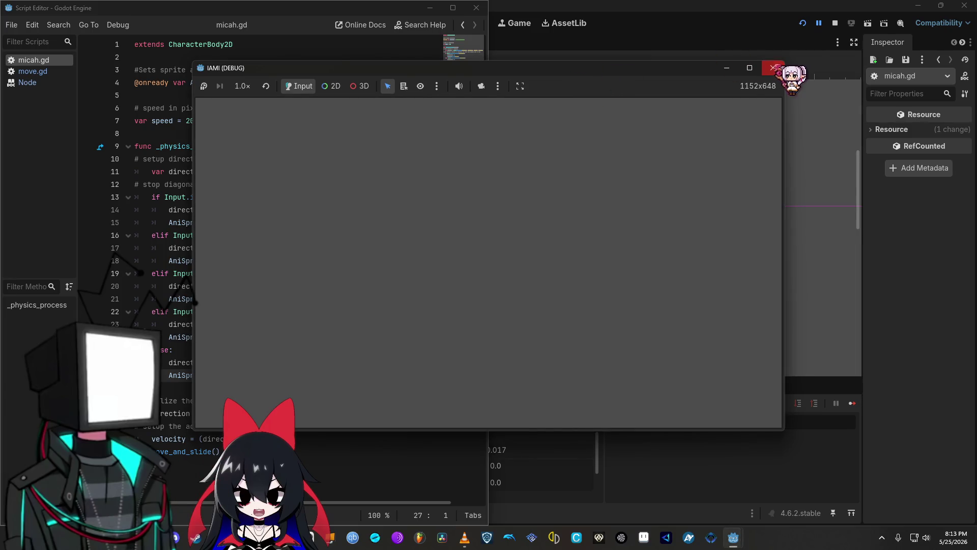
Revert the call to stop(), stop the running game, and switch back to the docs browser
{"action": "left_click", "coordinate": [803, 23]}
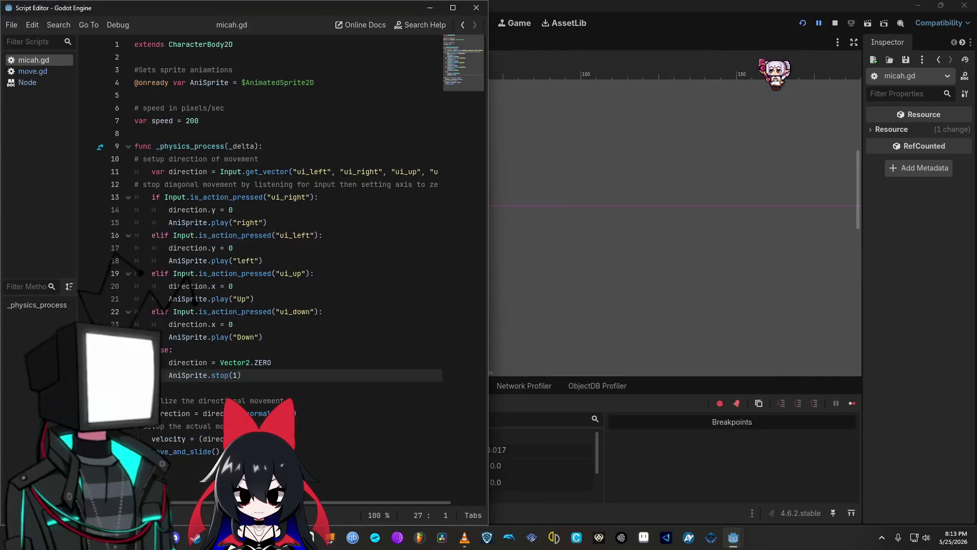
{"action": "left_click", "coordinate": [237, 375]}
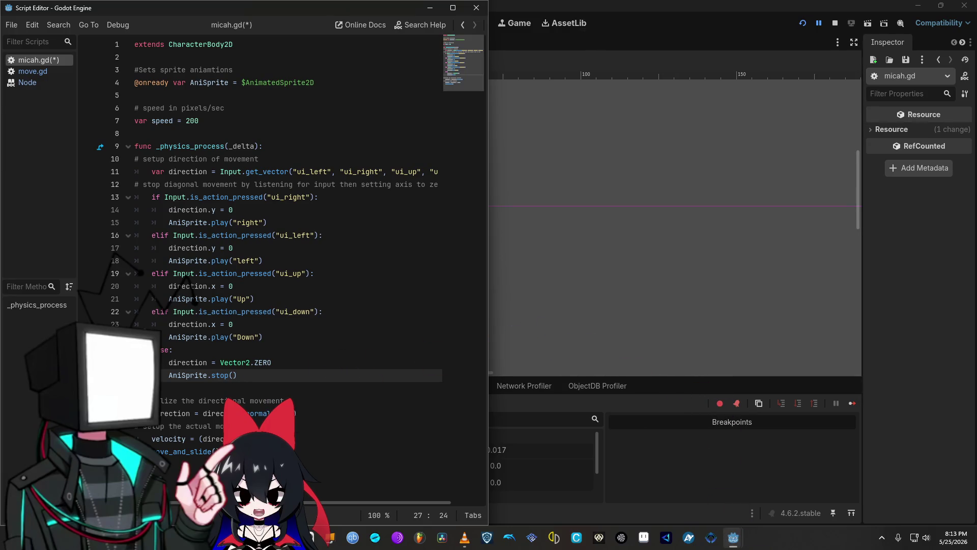
{"action": "mouse_move", "coordinate": [733, 537]}
{"action": "left_click", "coordinate": [865, 442]}
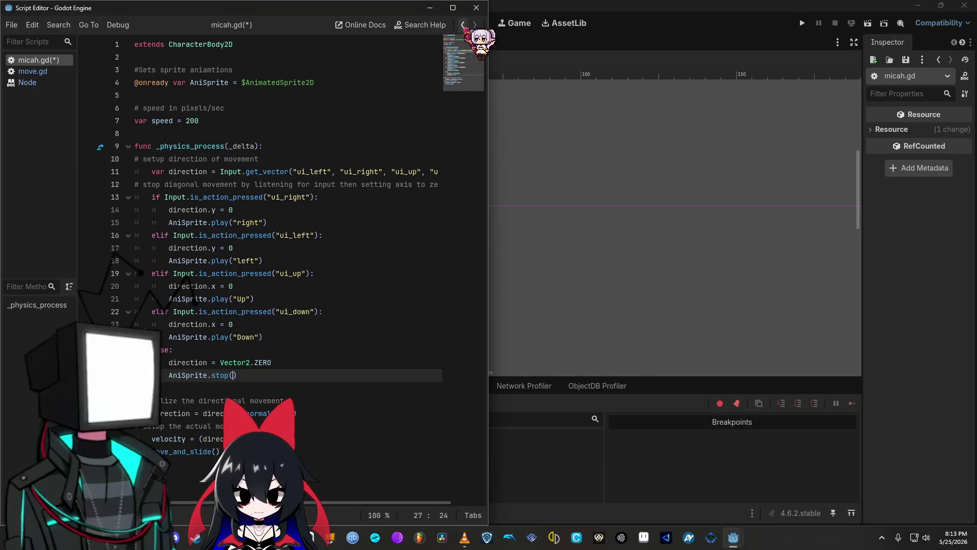
{"action": "key", "text": "alt+Tab"}
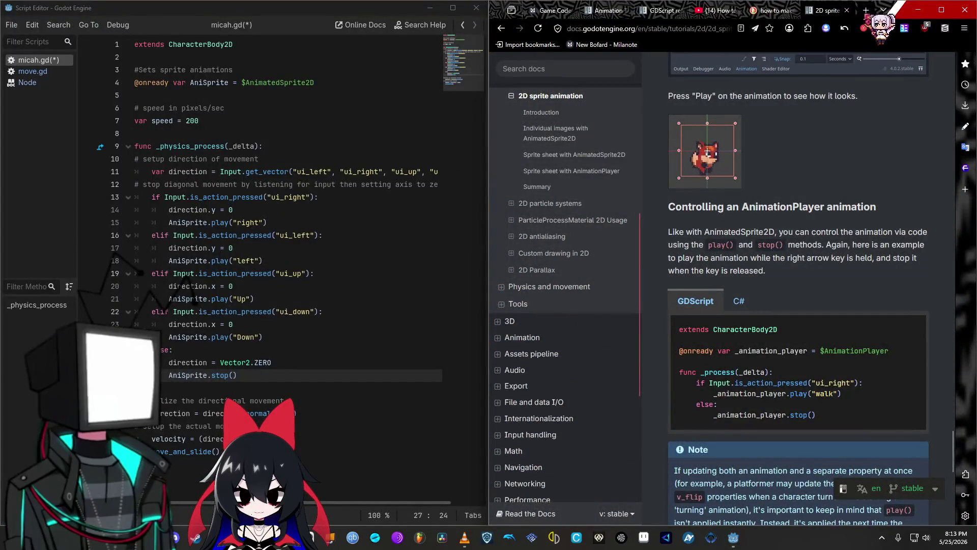
Search DuckDuckGo in a new tab for 'set stop frame of animated 2d sprite in godot'
{"action": "key", "text": "ctrl+t"}
{"action": "type", "text": "set"}
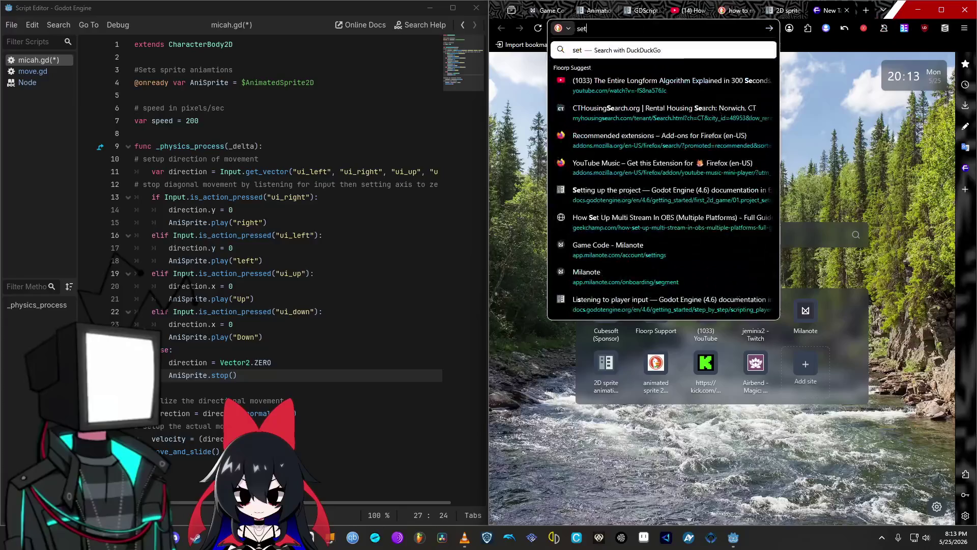
{"action": "type", "text": " start"}
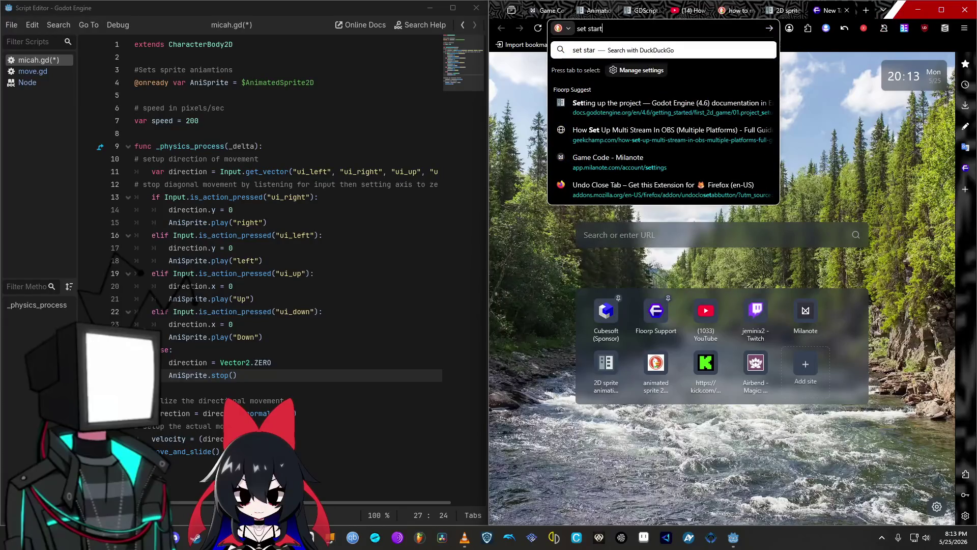
{"action": "key", "text": "BackSpace"}
{"action": "key", "text": "BackSpace"}
{"action": "key", "text": "BackSpace"}
{"action": "type", "text": "la"}
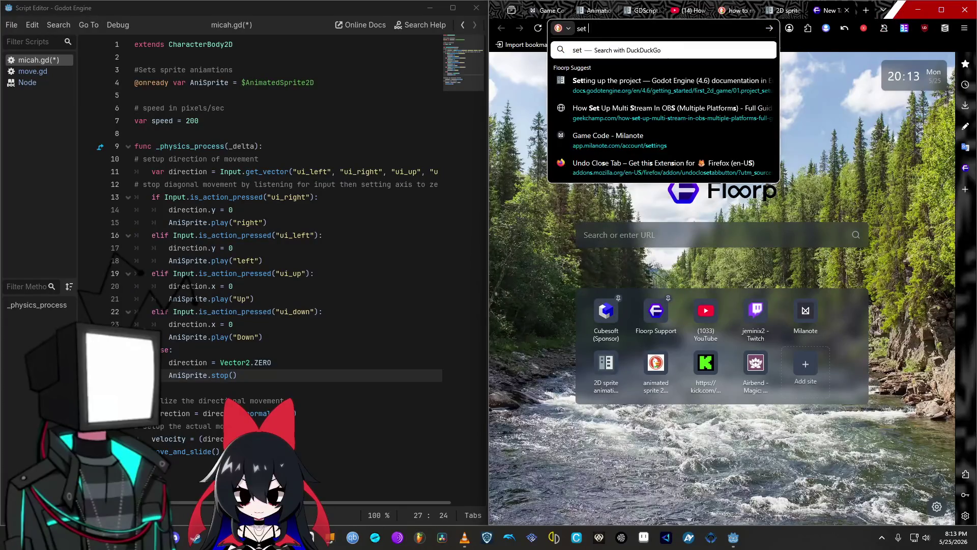
{"action": "key", "text": "BackSpace"}
{"action": "key", "text": "BackSpace"}
{"action": "type", "text": "s"}
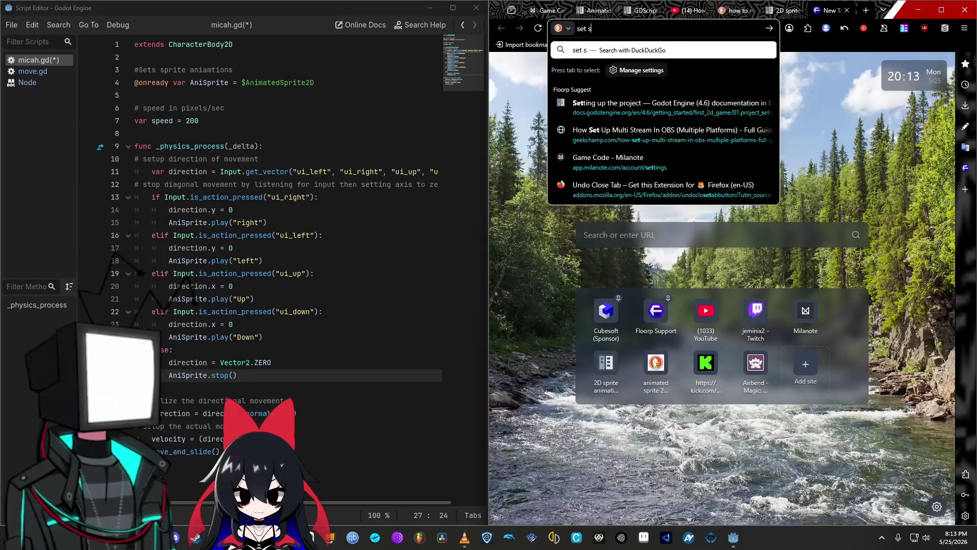
{"action": "type", "text": "top frame of "}
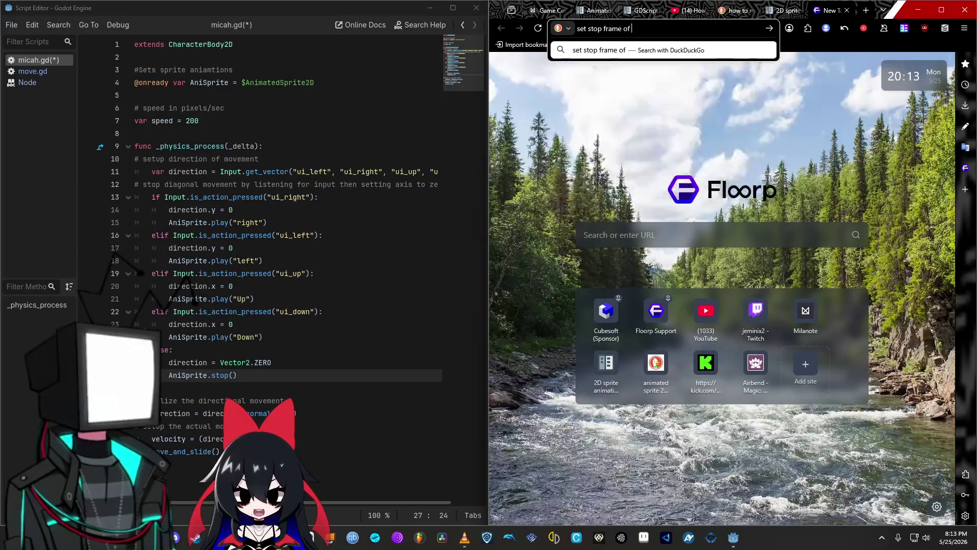
{"action": "type", "text": "animated 2d sprid"}
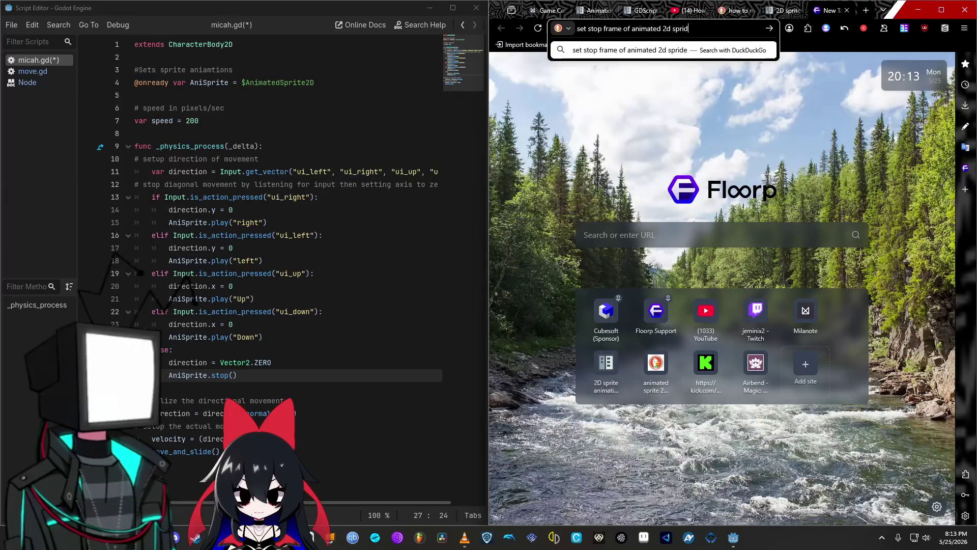
{"action": "key", "text": "BackSpace"}
{"action": "type", "text": "te in godot"}
{"action": "key", "text": "Return"}
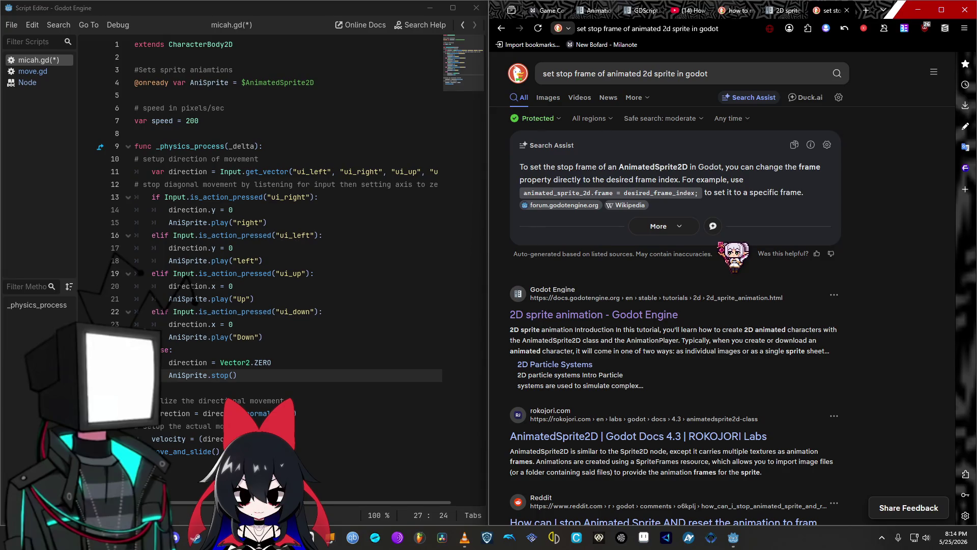
{"action": "left_click", "coordinate": [242, 375]}
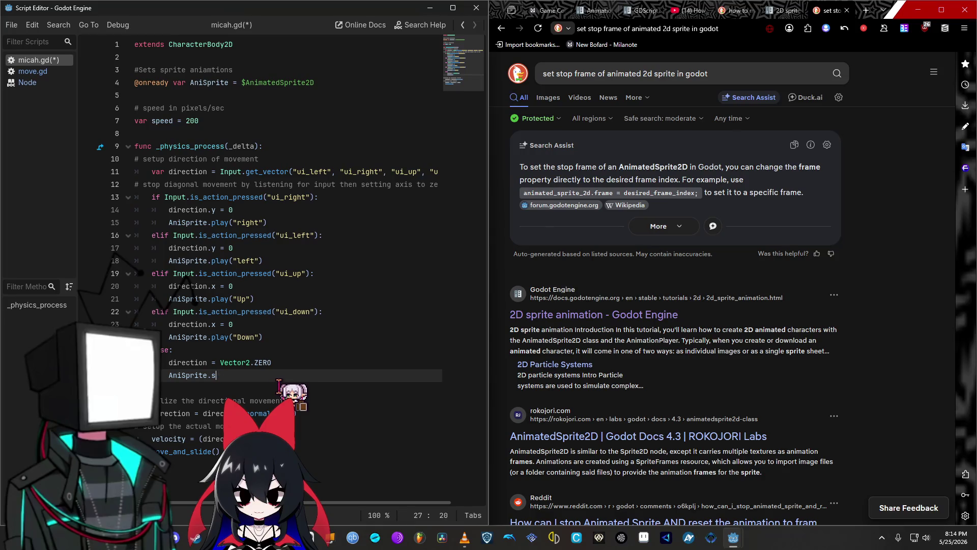
Make the else branch set AniSprite.frame = 1 and launch the game
{"action": "type", "text": "frame"}
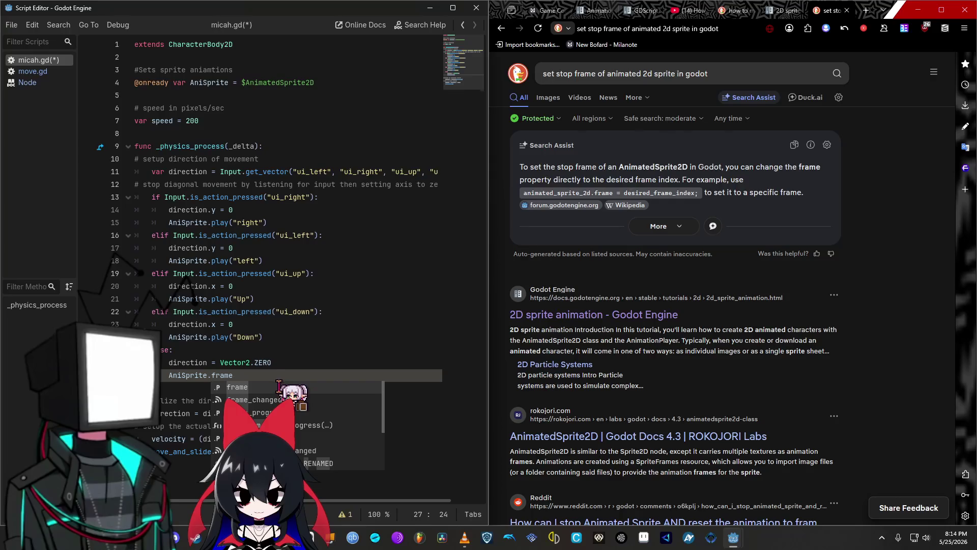
{"action": "type", "text": " = 1"}
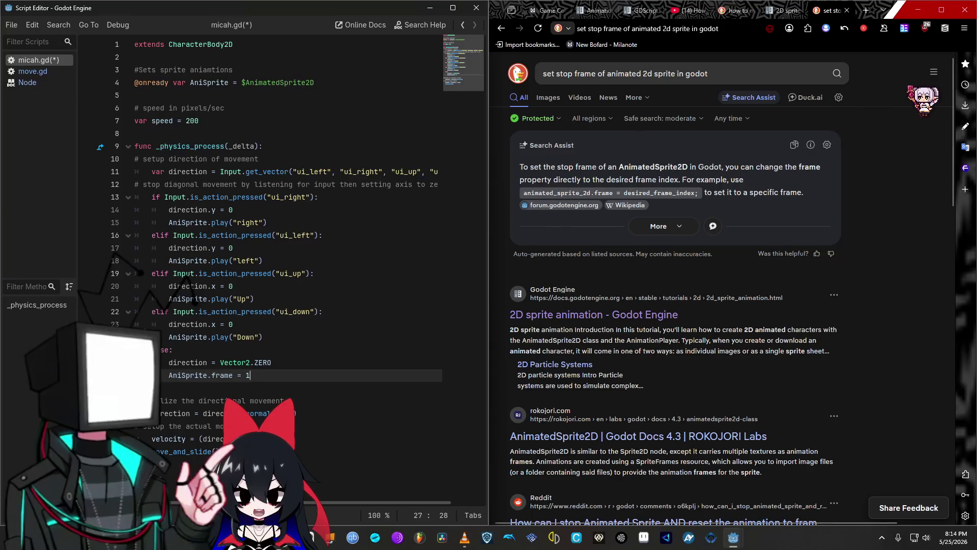
{"action": "left_click", "coordinate": [918, 9]}
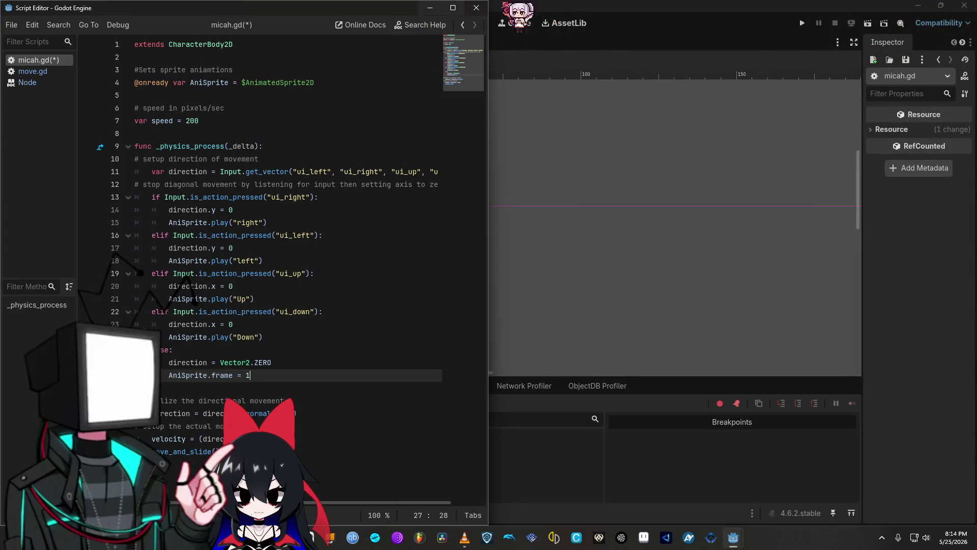
{"action": "left_click", "coordinate": [802, 23]}
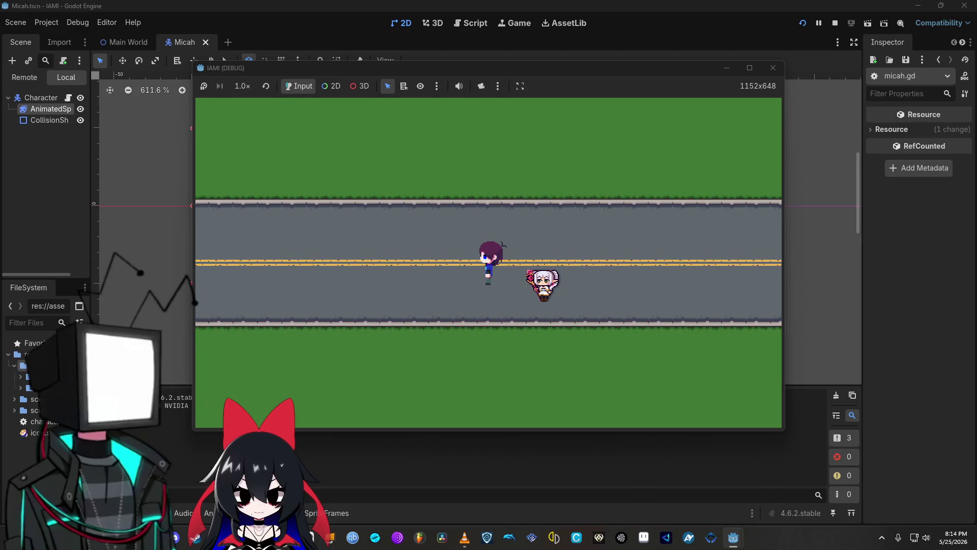
Walk Micah up, sideways and down with W/D/S, close the game, and show the SpriteFrames panel
{"action": "key", "text": "w"}
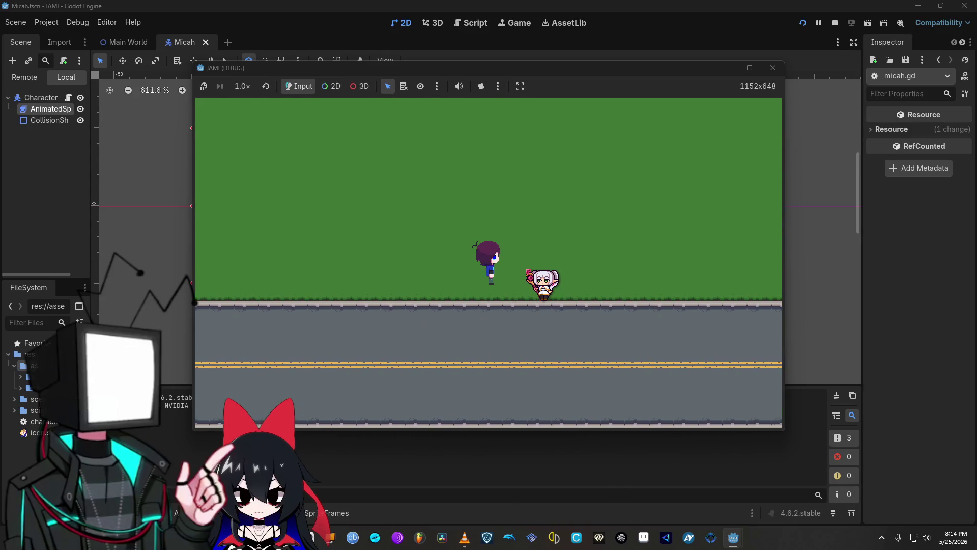
{"action": "key", "text": "d"}
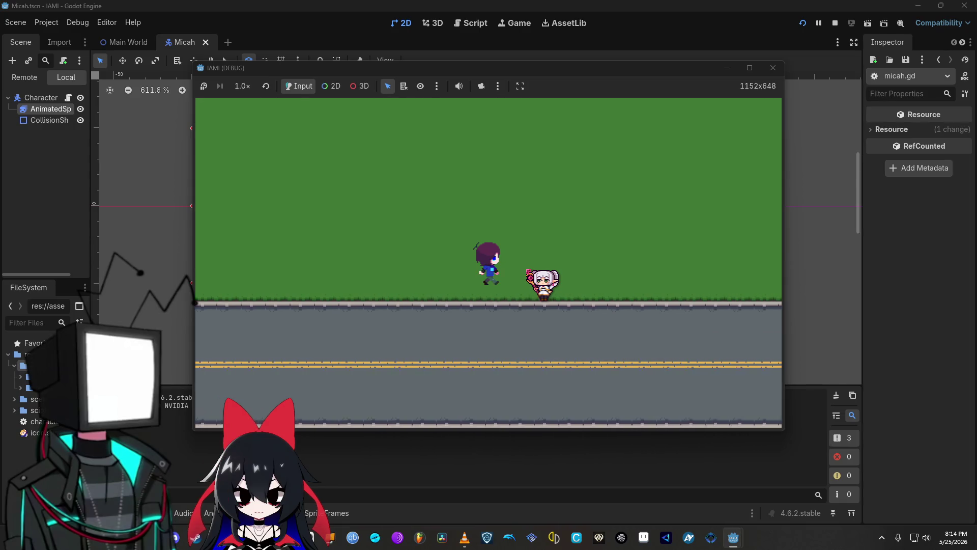
{"action": "key", "text": "w"}
{"action": "key", "text": "s"}
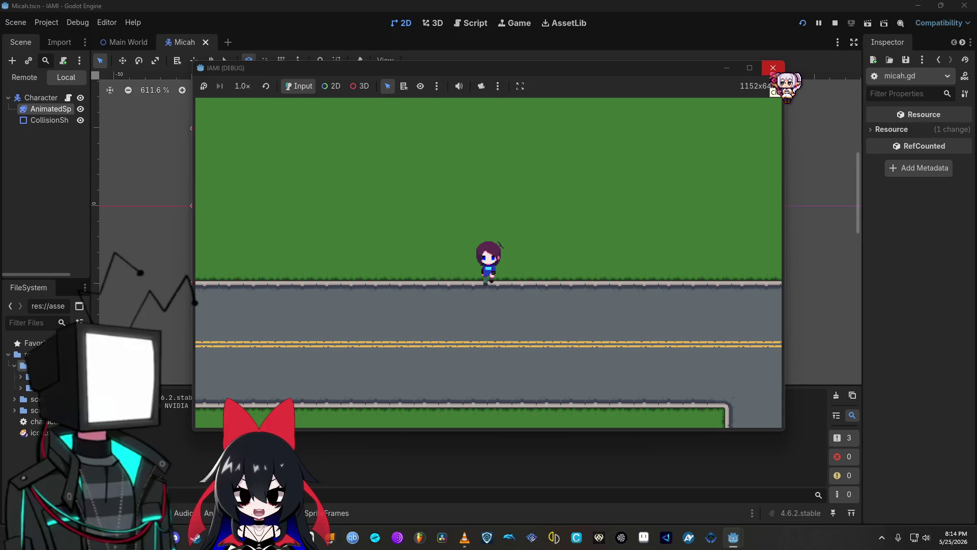
{"action": "left_click", "coordinate": [773, 67]}
{"action": "left_click", "coordinate": [328, 511]}
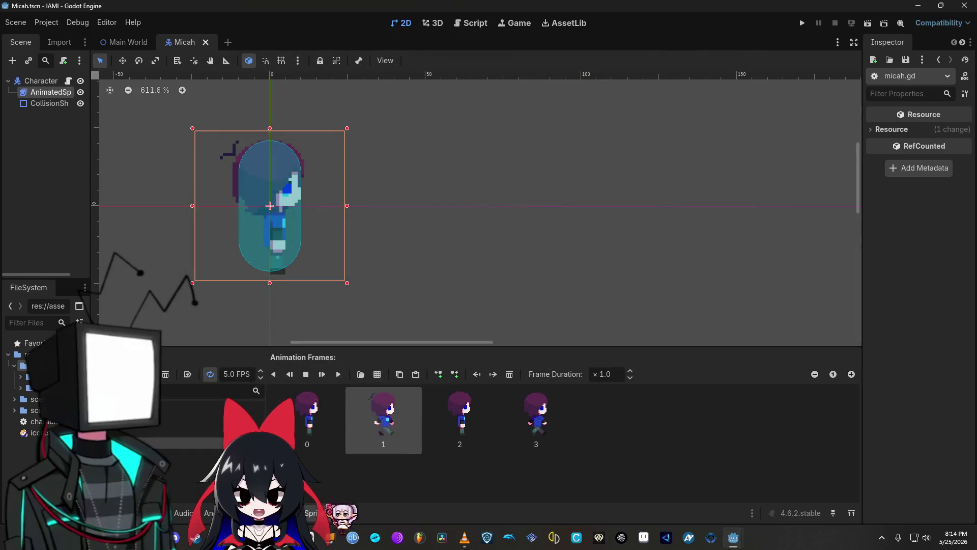
Move frame 0 after frame 3, check the up and down animations, and run the project again
{"action": "mouse_move", "coordinate": [308, 415]}
{"action": "left_mouse_down"}
{"action": "mouse_move", "coordinate": [379, 433]}
{"action": "mouse_move", "coordinate": [599, 433]}
{"action": "left_mouse_up"}
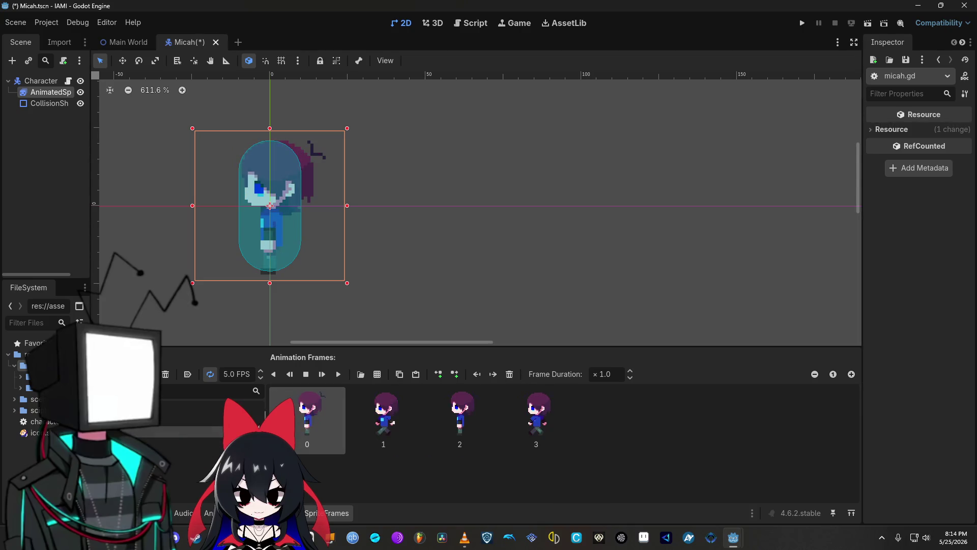
{"action": "left_click", "coordinate": [203, 410]}
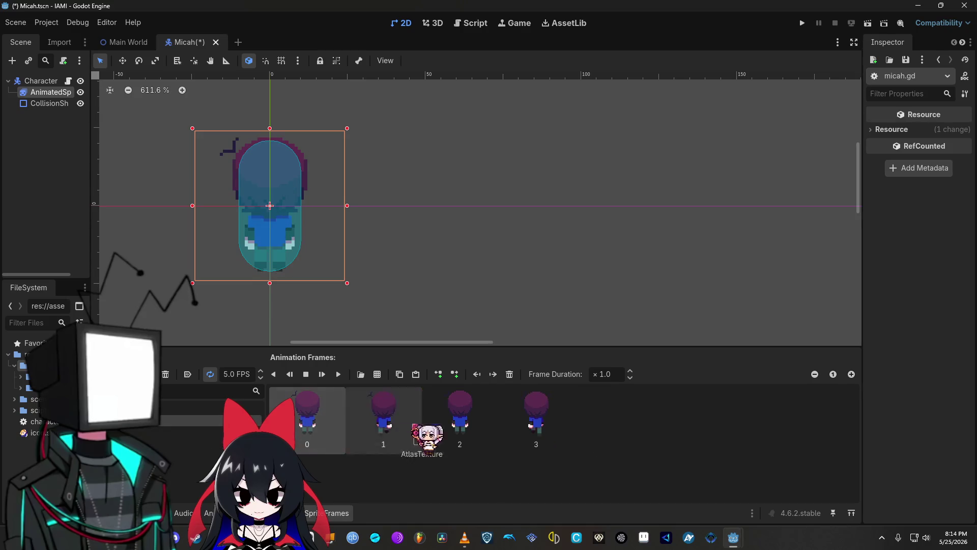
{"action": "left_click", "coordinate": [204, 420]}
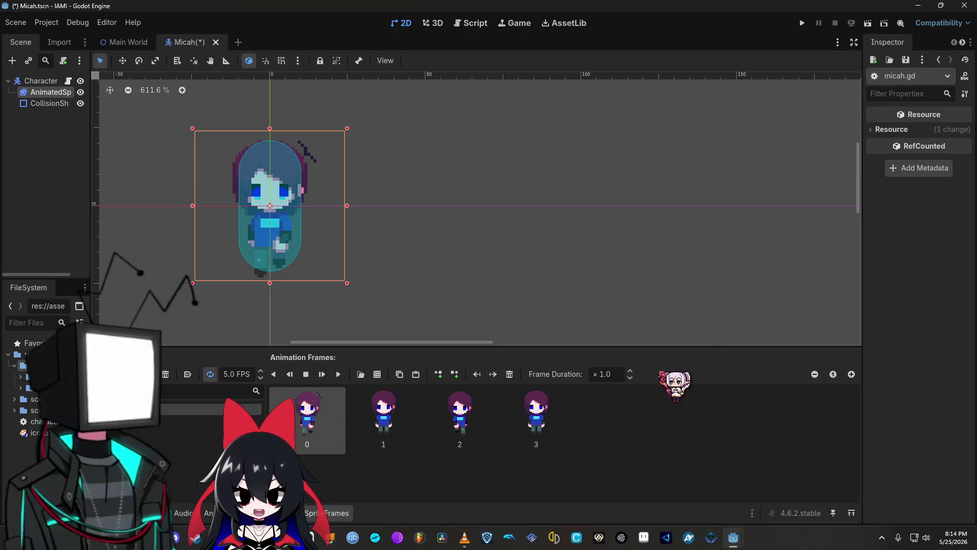
{"action": "left_click", "coordinate": [802, 24]}
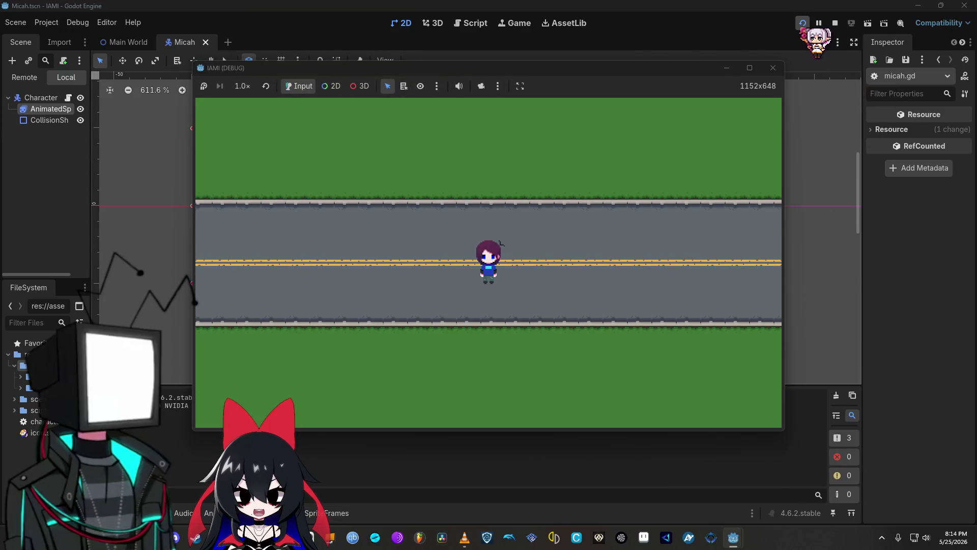
Walk Micah up, down, left and right around the road with the arrow keys, then close the game with F8
{"action": "key", "text": "Up"}
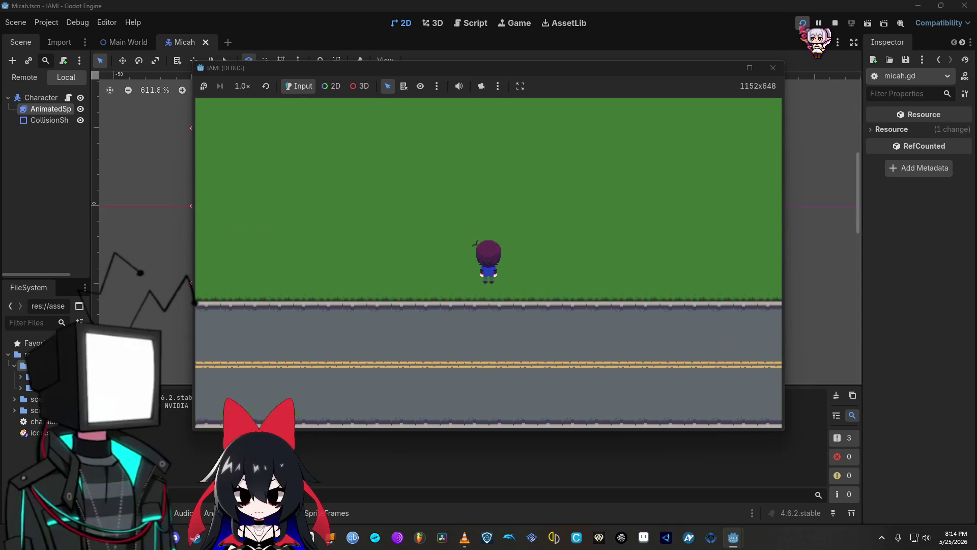
{"action": "key", "text": "Down"}
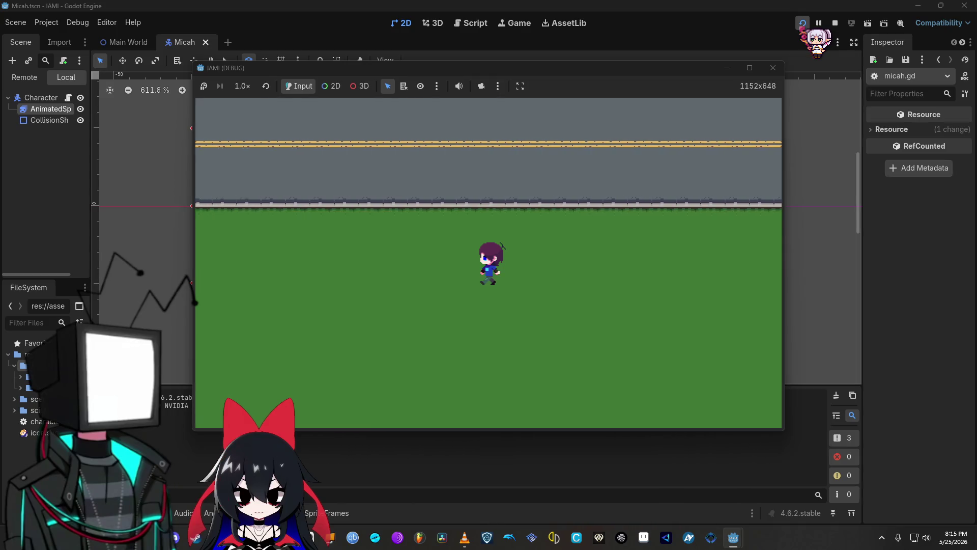
{"action": "key", "text": "Up"}
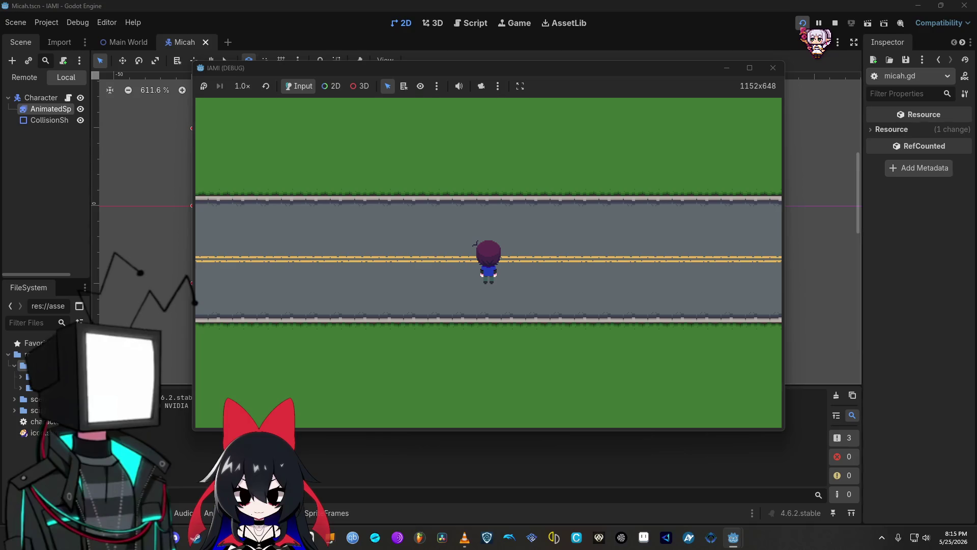
{"action": "key", "text": "Up"}
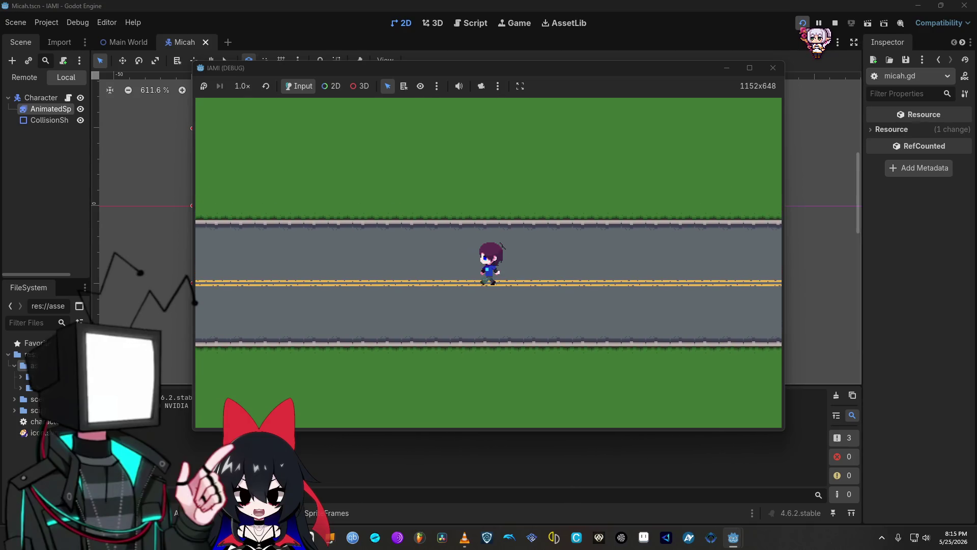
{"action": "key", "text": "Right"}
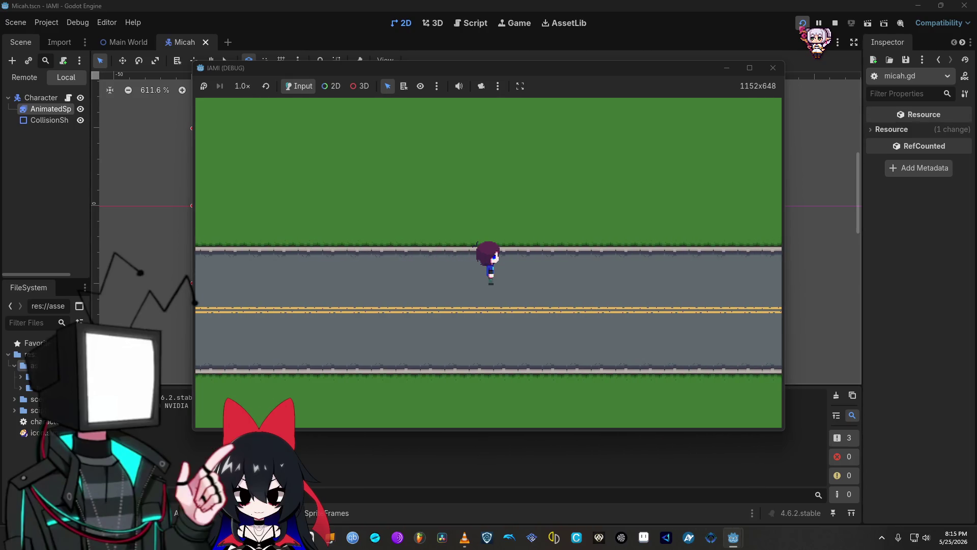
{"action": "key", "text": "Up"}
{"action": "key", "text": "Right"}
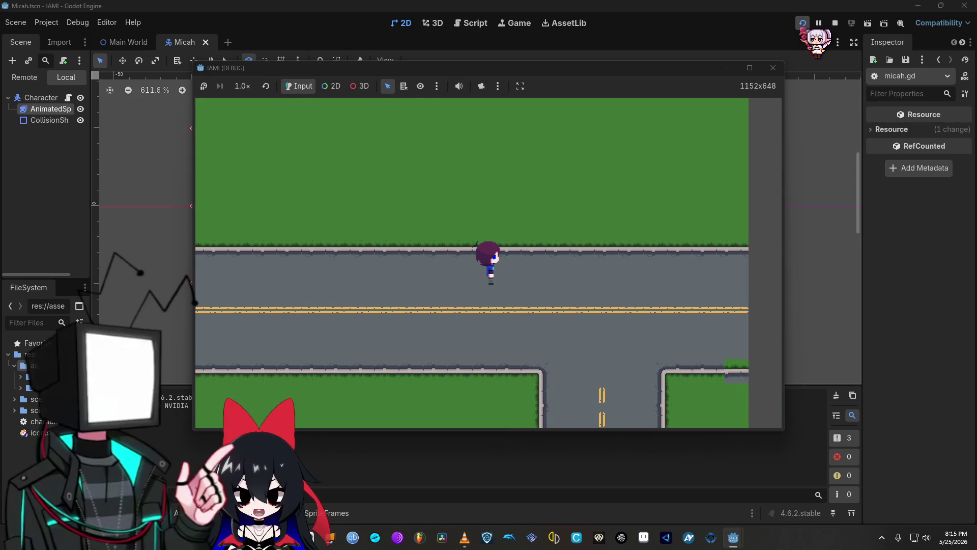
{"action": "key", "text": "Right"}
{"action": "key", "text": "Left"}
{"action": "key", "text": "Left"}
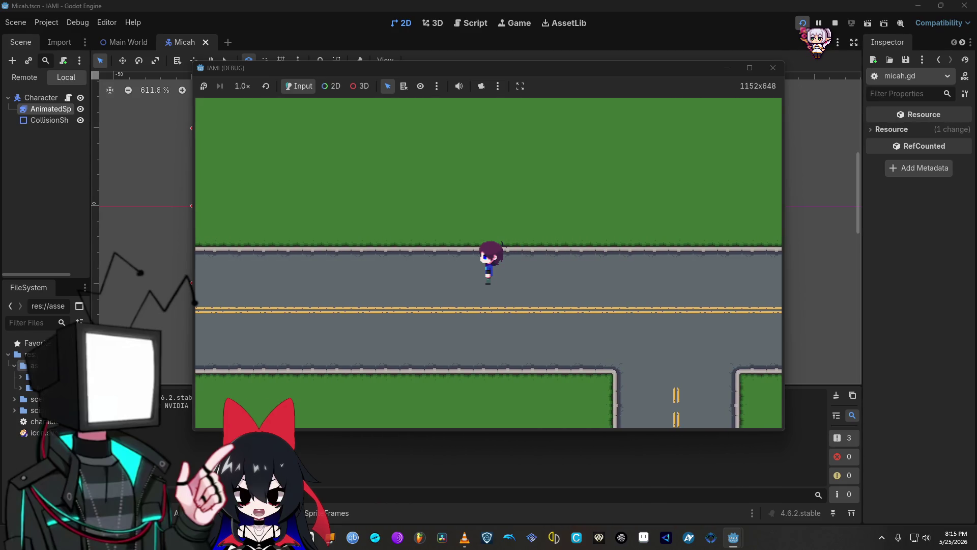
{"action": "key", "text": "Left"}
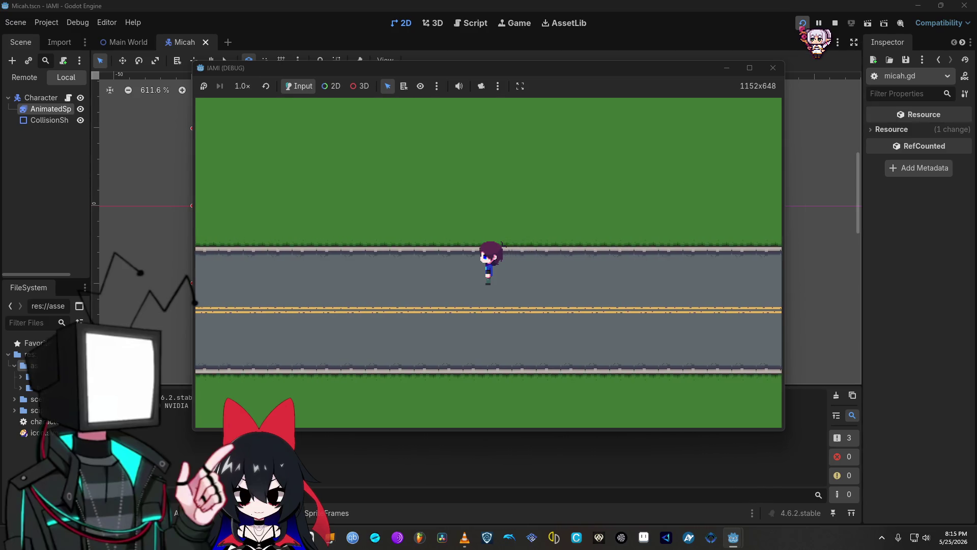
{"action": "key", "text": "Up"}
{"action": "key", "text": "Up"}
{"action": "key", "text": "Right"}
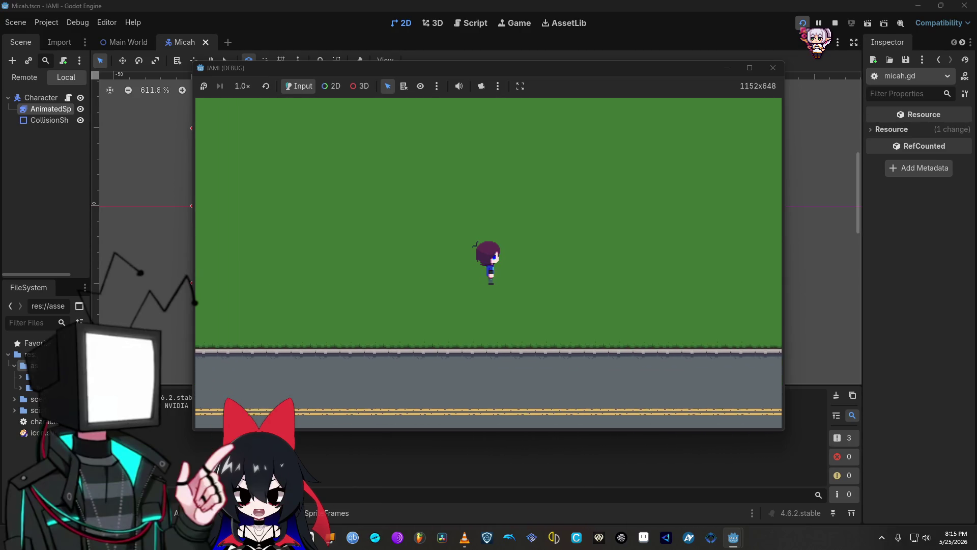
{"action": "key", "text": "Up"}
{"action": "key", "text": "Down"}
{"action": "key", "text": "Left"}
{"action": "key", "text": "Left"}
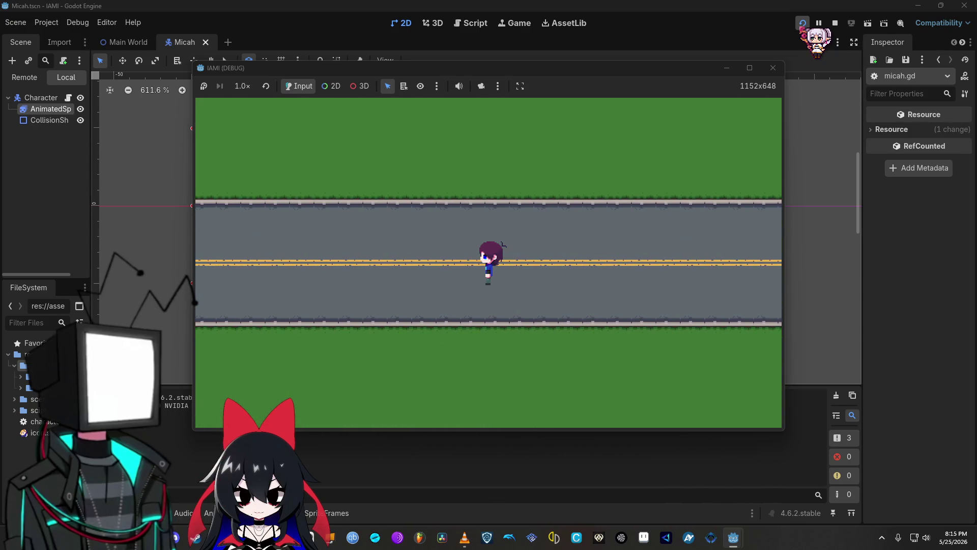
{"action": "key", "text": "Up"}
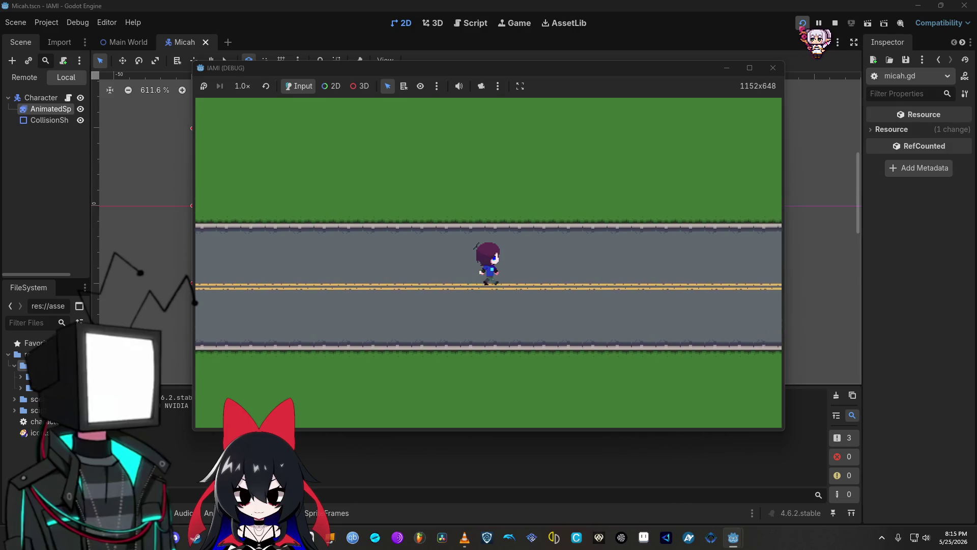
{"action": "key", "text": "Up"}
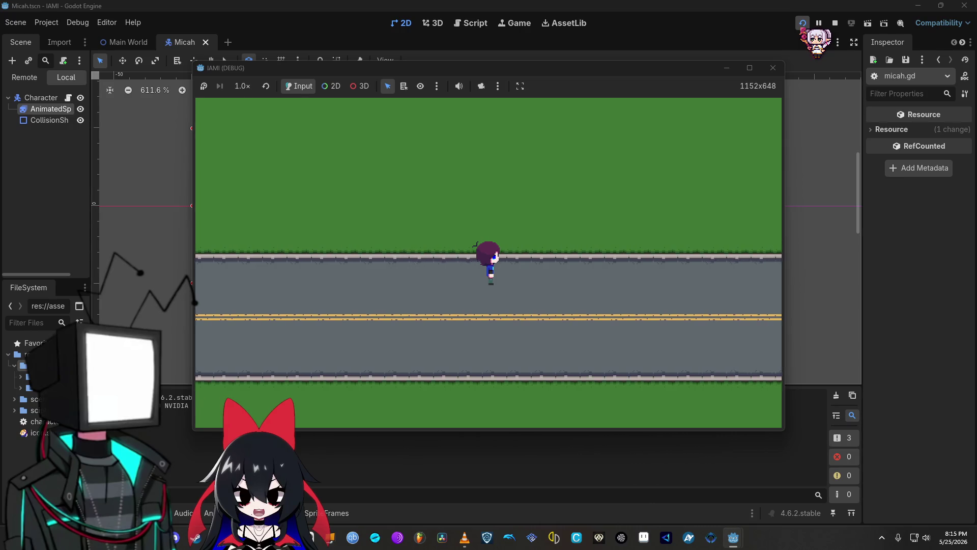
{"action": "key", "text": "Right"}
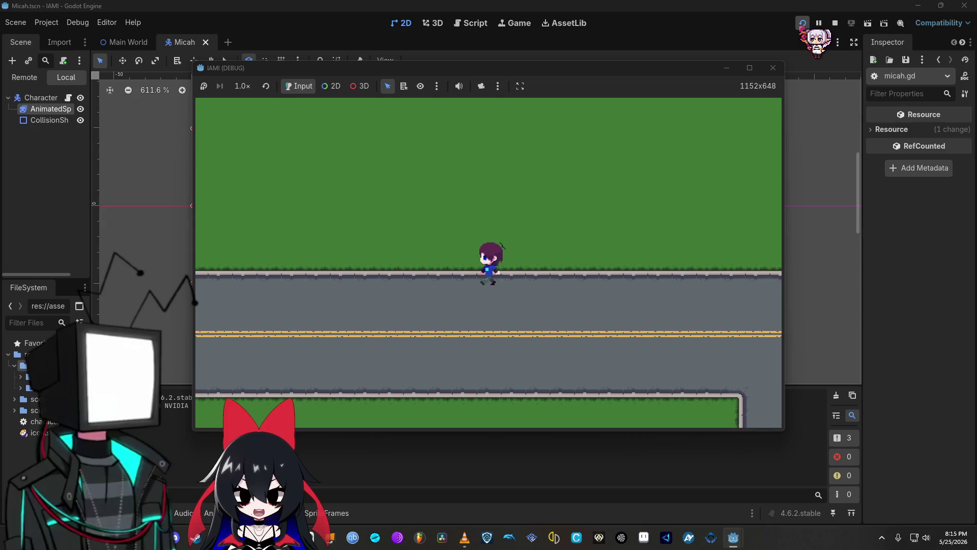
{"action": "key", "text": "Left"}
{"action": "key", "text": "Up"}
{"action": "key", "text": "Up"}
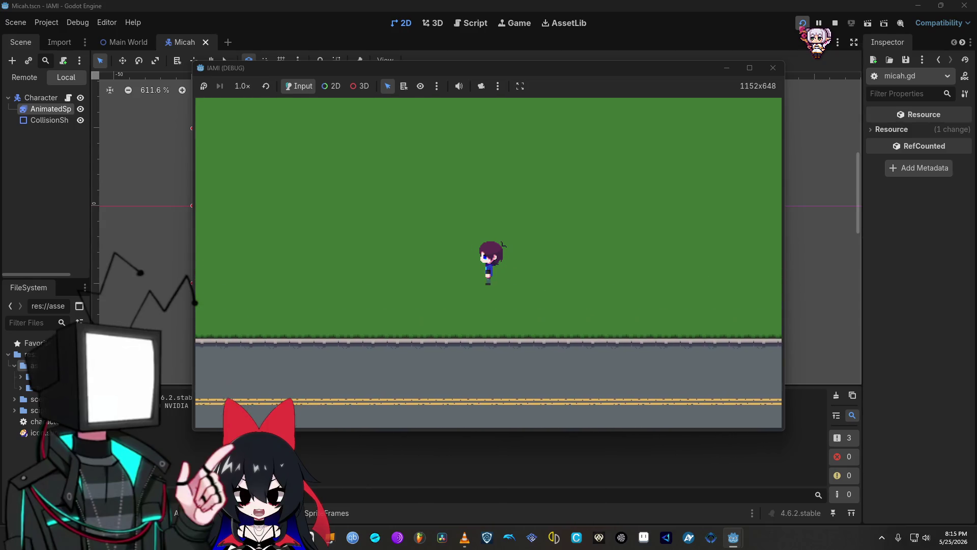
{"action": "key", "text": "Down"}
{"action": "key", "text": "Down"}
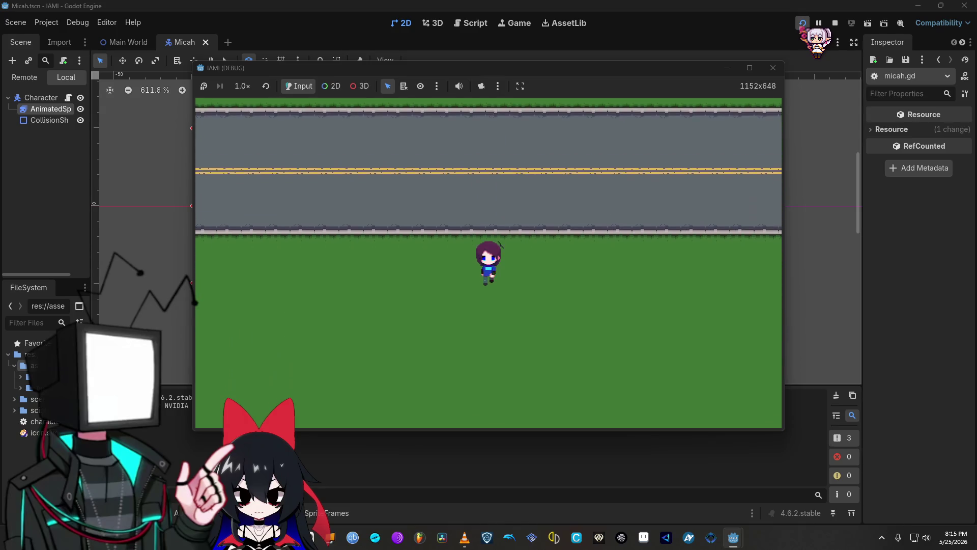
{"action": "key", "text": "Up"}
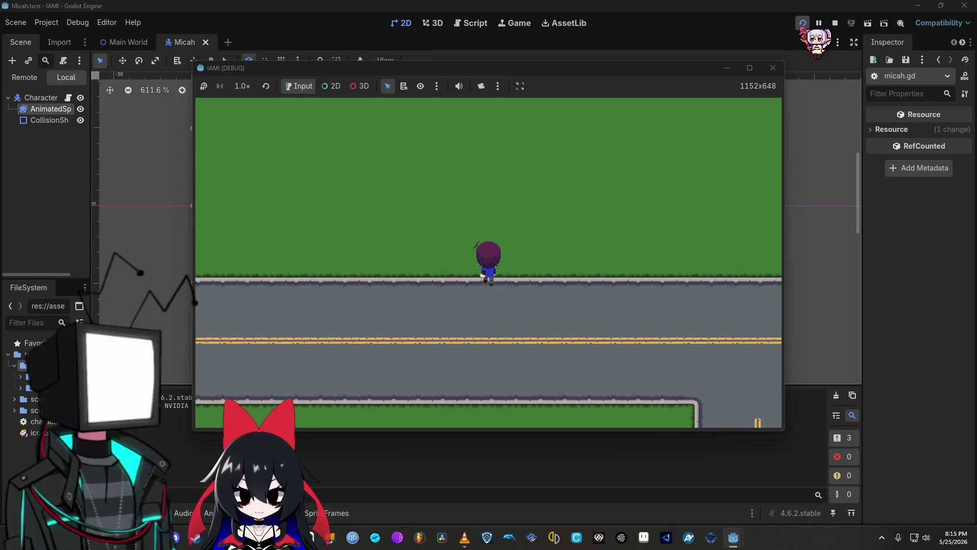
{"action": "key", "text": "Right"}
{"action": "key", "text": "Down"}
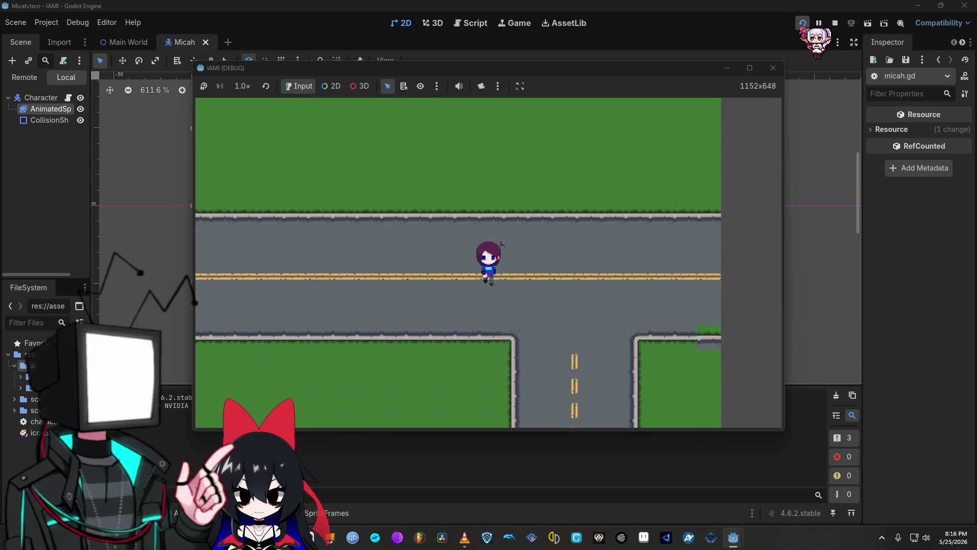
{"action": "key", "text": "Left"}
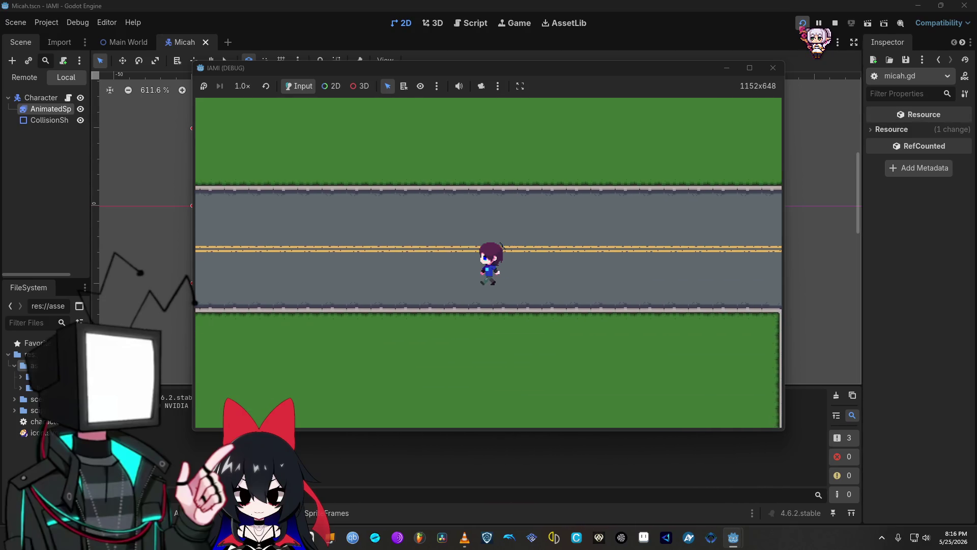
{"action": "key", "text": "F8"}
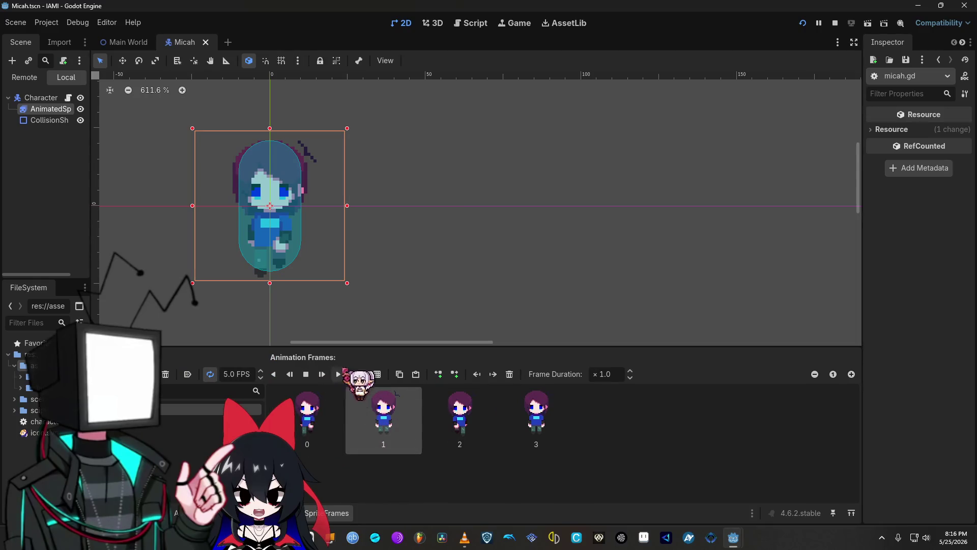
Preview the back- and front-facing walk animations, then select the idle-frame line 27 in micah.gd
{"action": "left_click", "coordinate": [214, 421]}
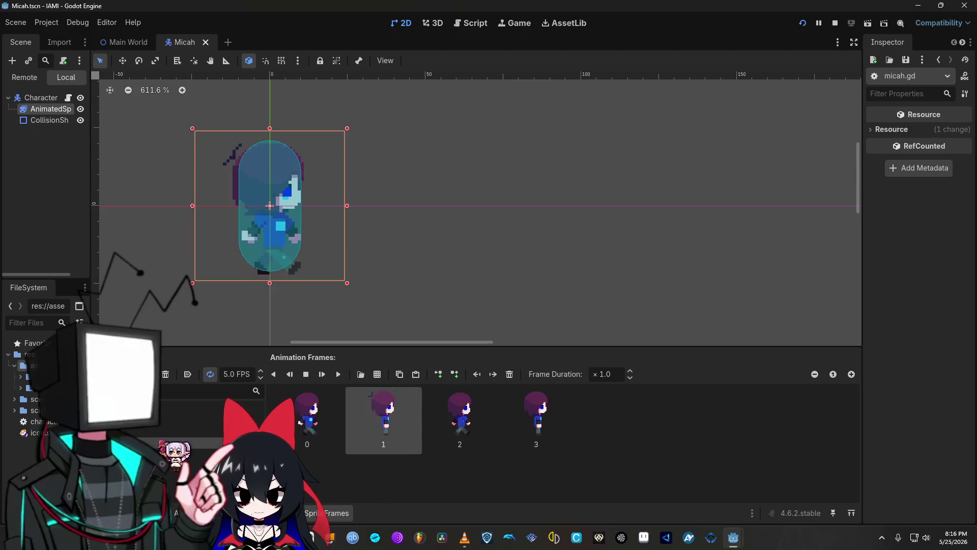
{"action": "left_click", "coordinate": [213, 409]}
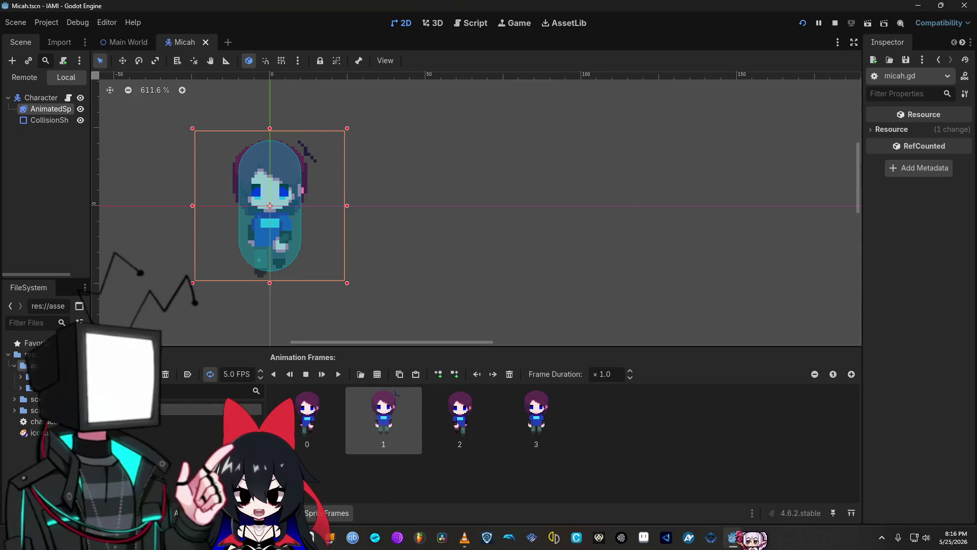
{"action": "left_click", "coordinate": [779, 502]}
{"action": "left_click", "coordinate": [746, 506]}
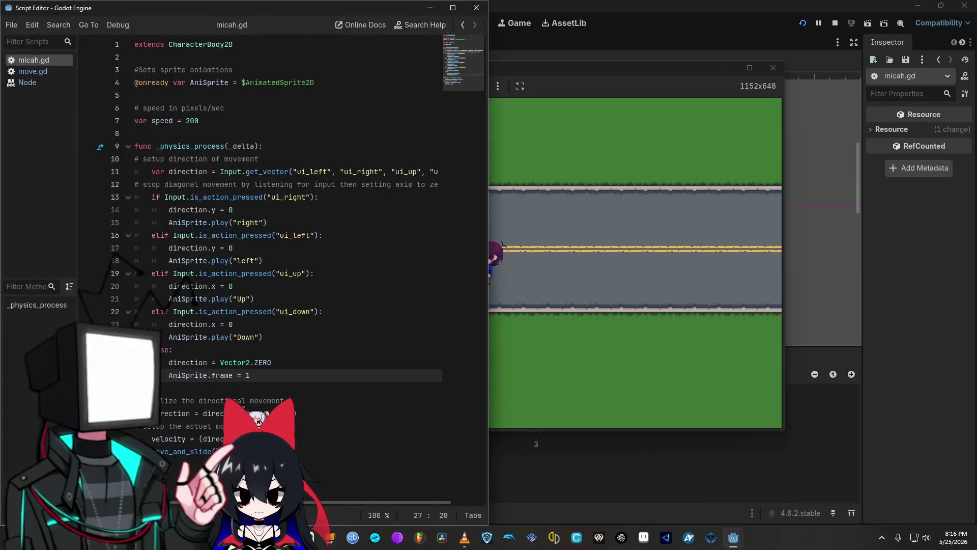
{"action": "left_click_drag", "start_coordinate": [250, 377], "coordinate": [161, 378]}
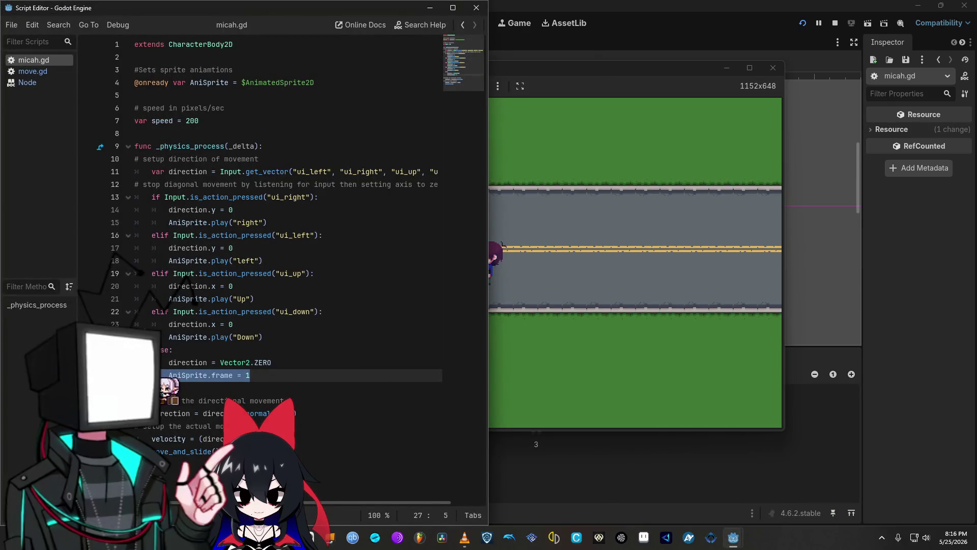
Play-test Micah walking with W, S and D, then stop the test run
{"action": "left_click", "coordinate": [430, 7]}
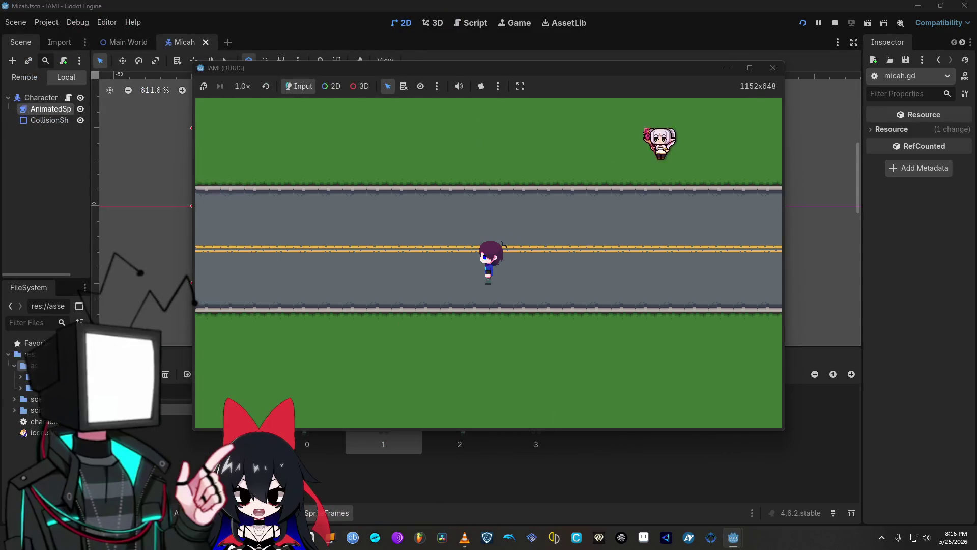
{"action": "key", "text": "w"}
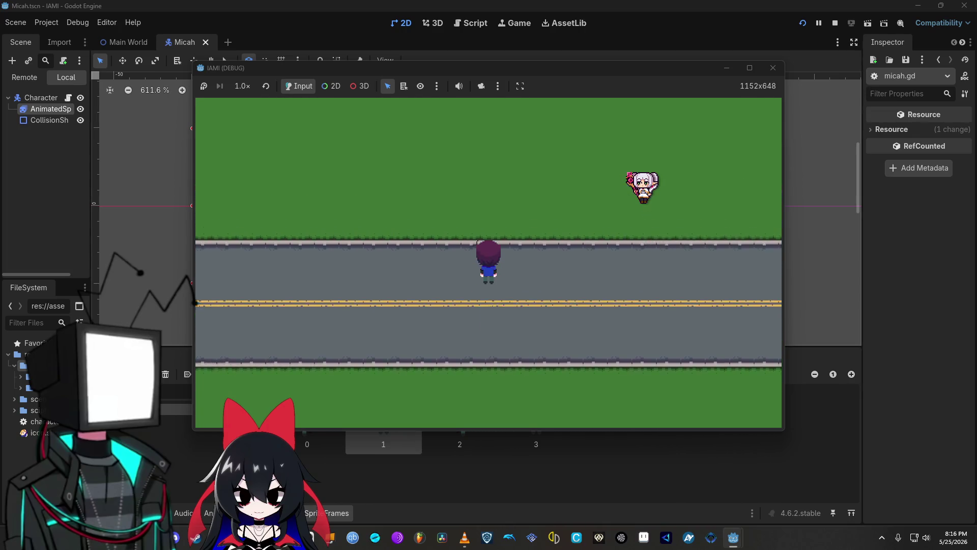
{"action": "key", "text": "s"}
{"action": "key", "text": "d"}
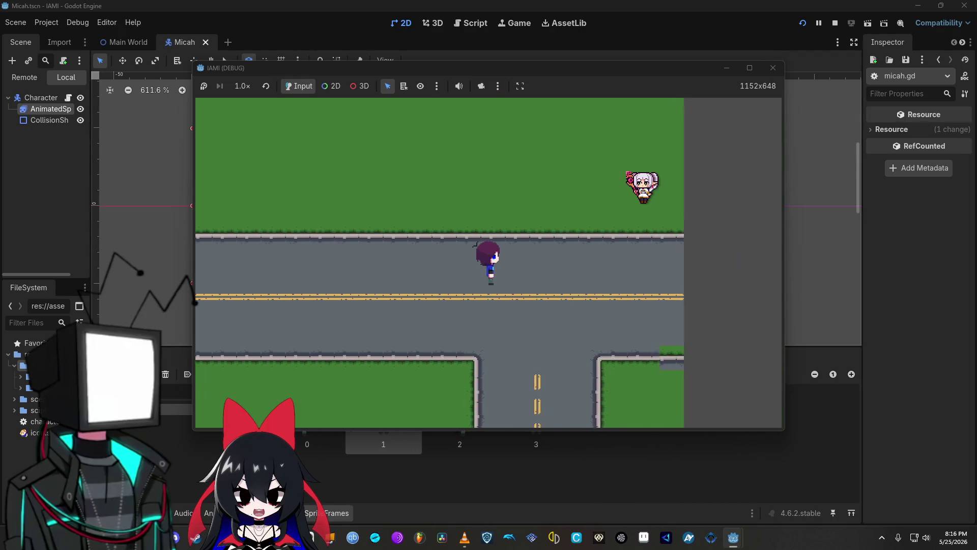
{"action": "key", "text": "w"}
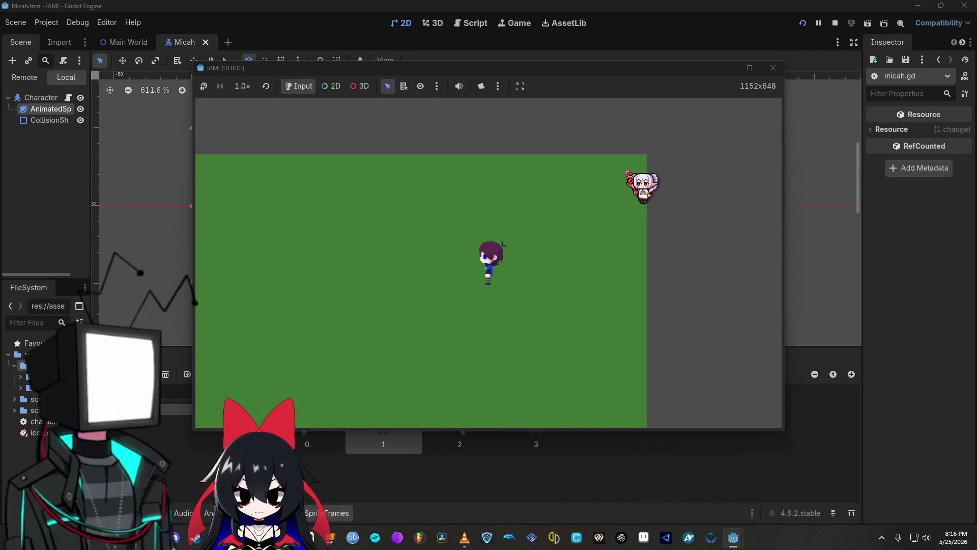
{"action": "left_click", "coordinate": [773, 68]}
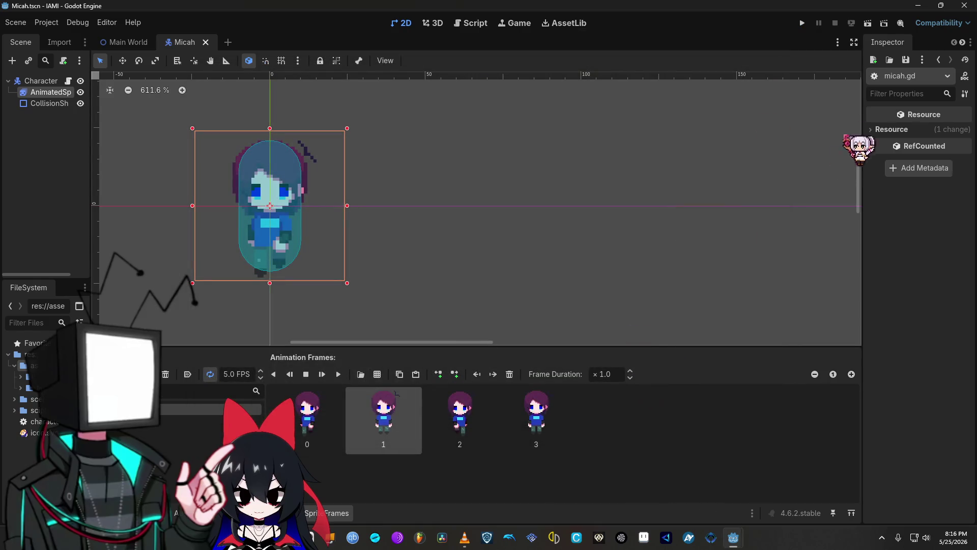
Change the AnimatedSprite2D Speed Scale from 1.5 to 1, then run the game and walk Micah right
{"action": "left_click", "coordinate": [49, 93]}
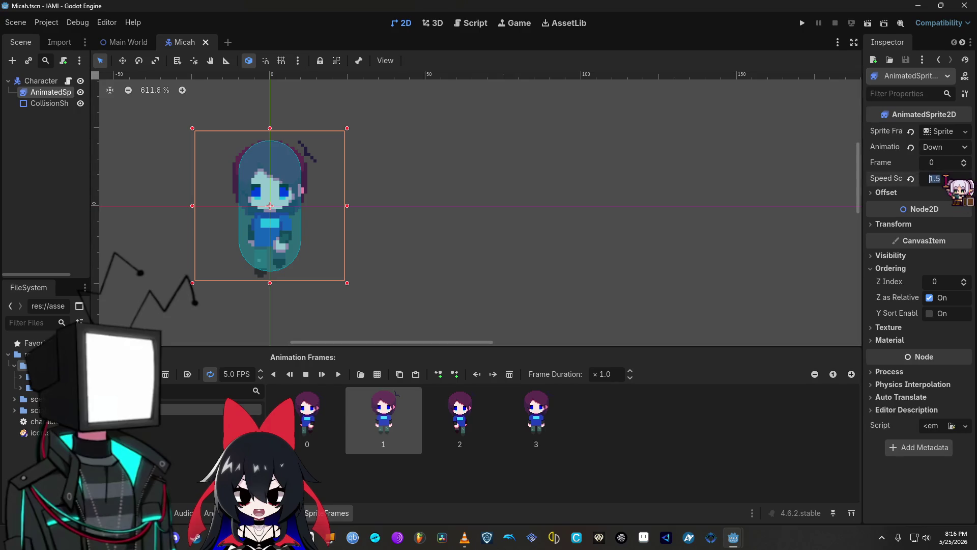
{"action": "left_click", "coordinate": [947, 178]}
{"action": "type", "text": "1"}
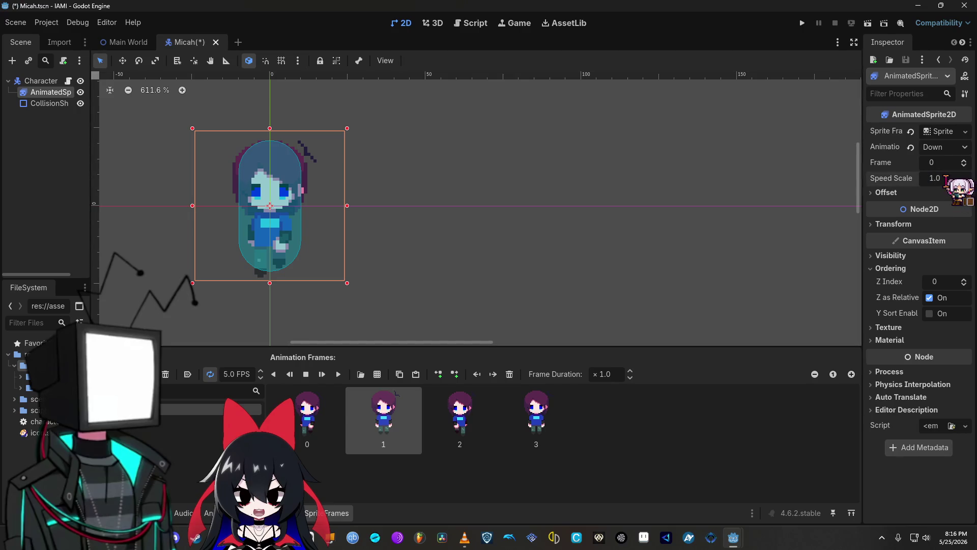
{"action": "left_click", "coordinate": [802, 23]}
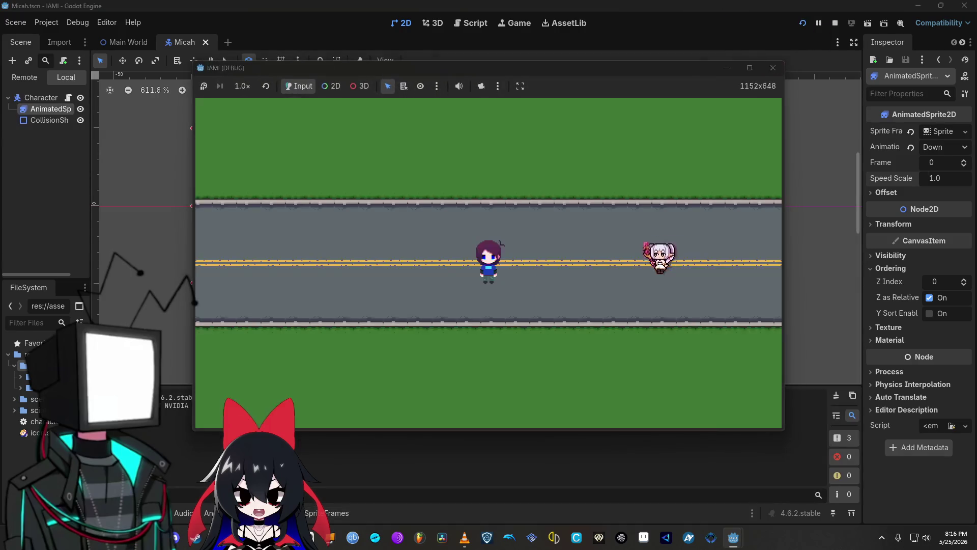
{"action": "key", "text": "Right"}
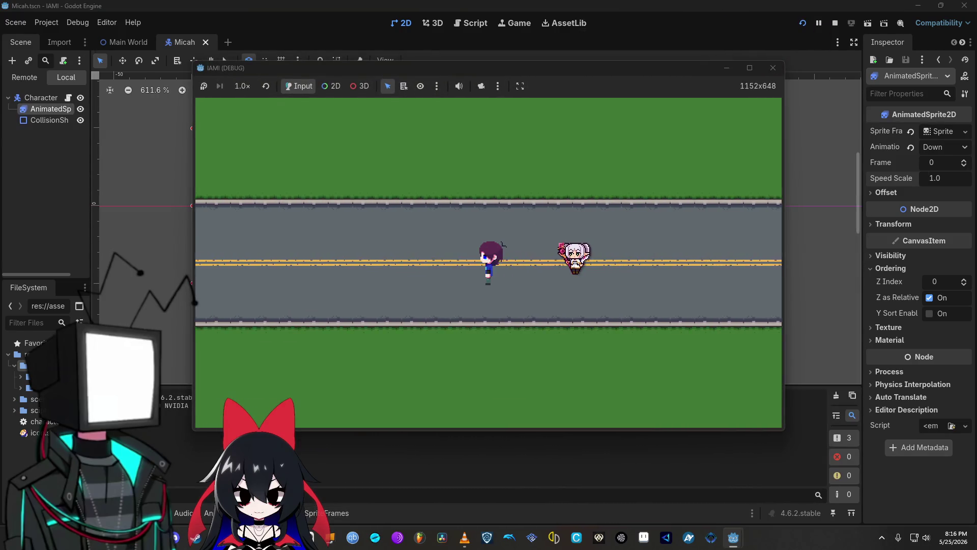
{"action": "key", "text": "Up"}
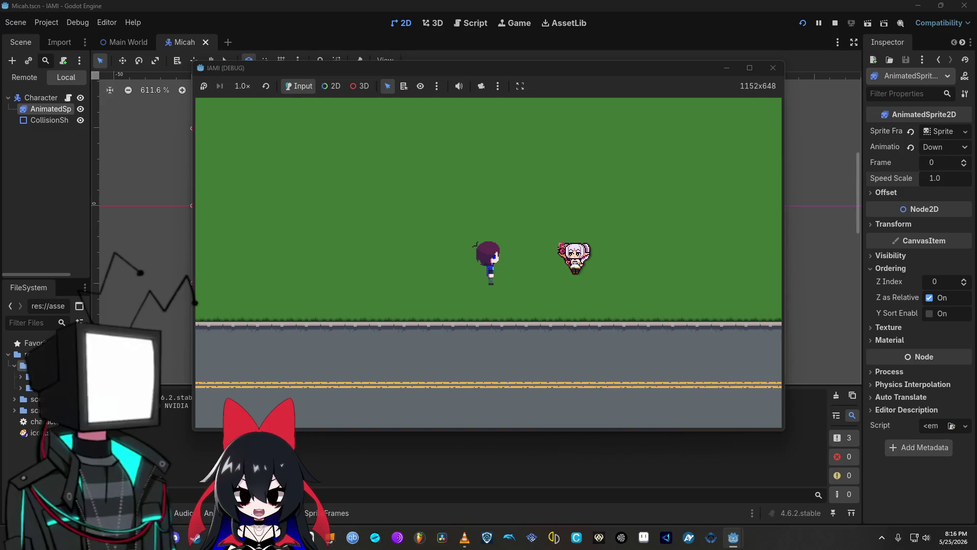
{"action": "key", "text": "Down"}
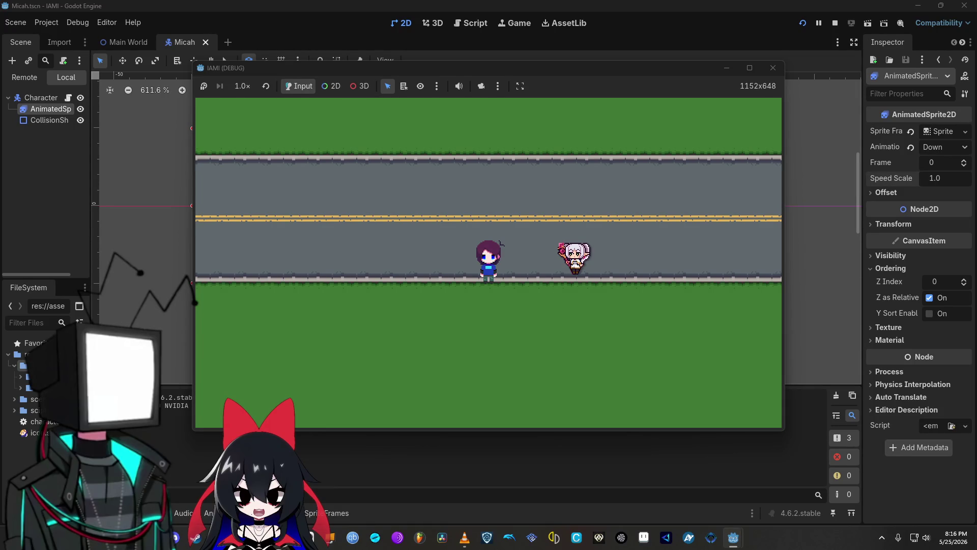
{"action": "key", "text": "Left"}
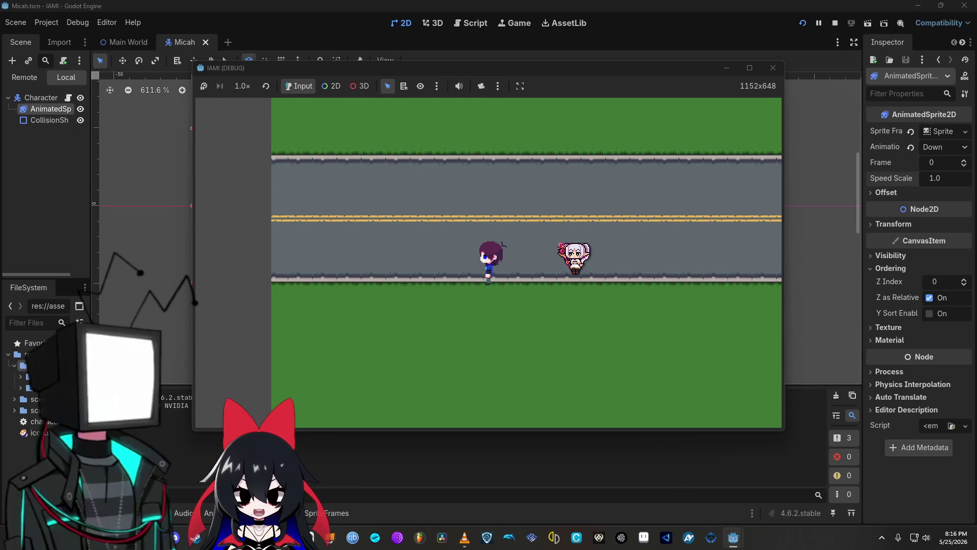
{"action": "key", "text": "Up"}
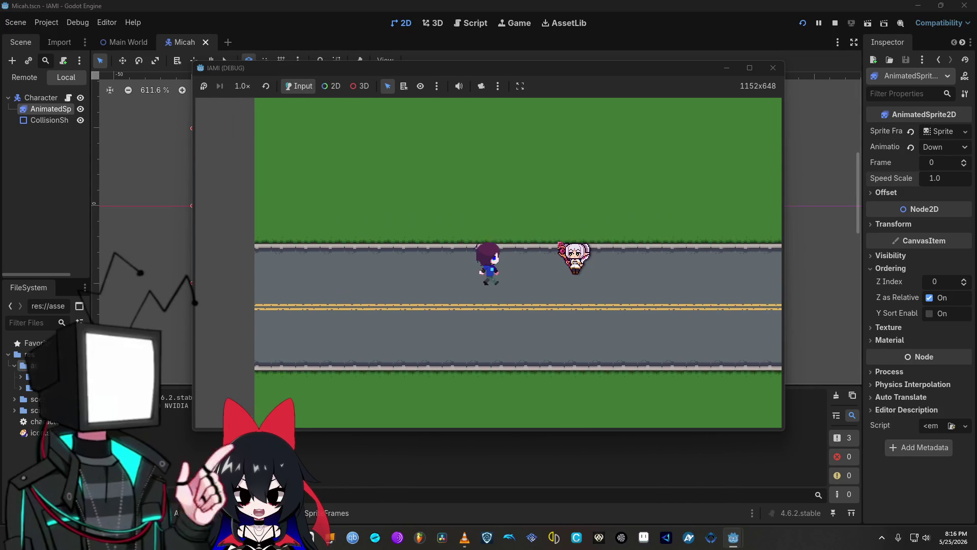
{"action": "key", "text": "Down"}
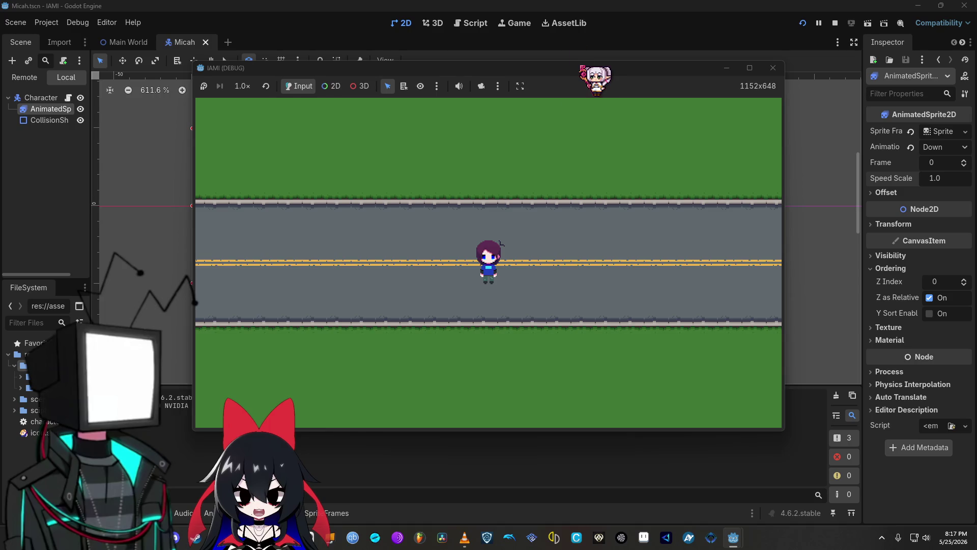
{"action": "mouse_move", "coordinate": [458, 67]}
{"action": "left_mouse_down"}
{"action": "mouse_move", "coordinate": [341, 78]}
{"action": "mouse_move", "coordinate": [285, 34]}
{"action": "left_mouse_up"}
Shrink the game window to the left, snap micah.gd to the right half, and clear line 28's indentation
{"action": "left_click_drag", "start_coordinate": [609, 396], "coordinate": [468, 468]}
{"action": "mouse_move", "coordinate": [733, 537]}
{"action": "left_click", "coordinate": [656, 484]}
{"action": "mouse_move", "coordinate": [244, 8]}
{"action": "left_mouse_down"}
{"action": "mouse_move", "coordinate": [816, 66]}
{"action": "mouse_move", "coordinate": [911, 138]}
{"action": "mouse_move", "coordinate": [975, 153]}
{"action": "left_mouse_up"}
{"action": "key", "text": "Escape"}
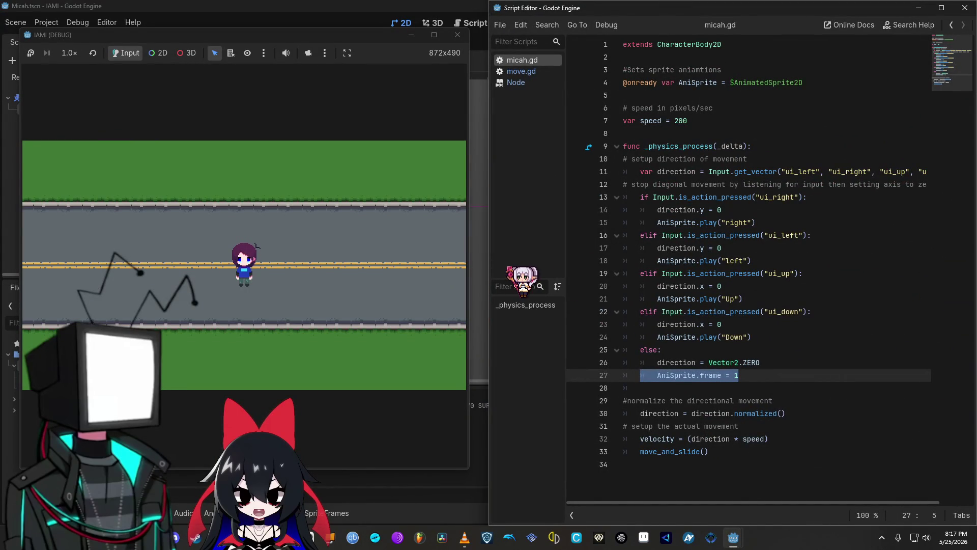
{"action": "left_click", "coordinate": [772, 385]}
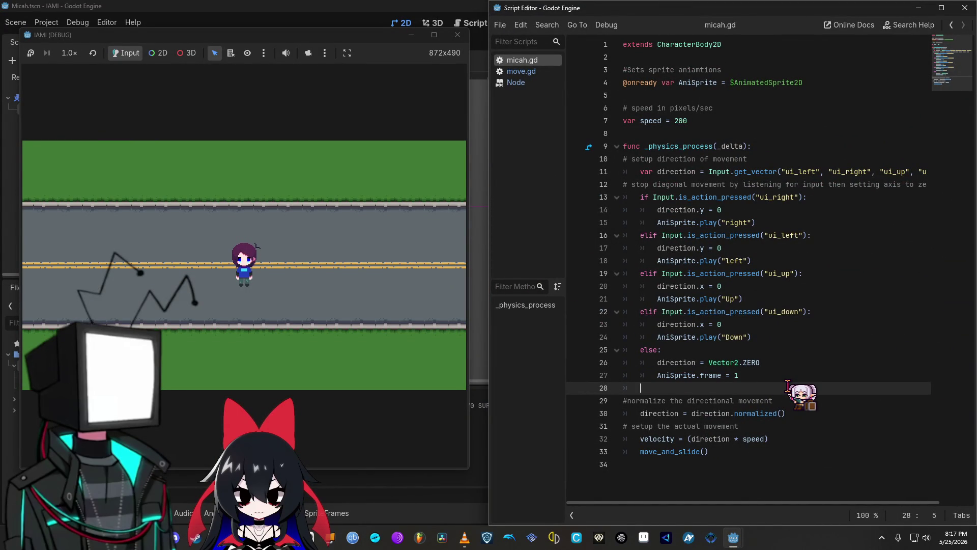
{"action": "key", "text": "BackSpace"}
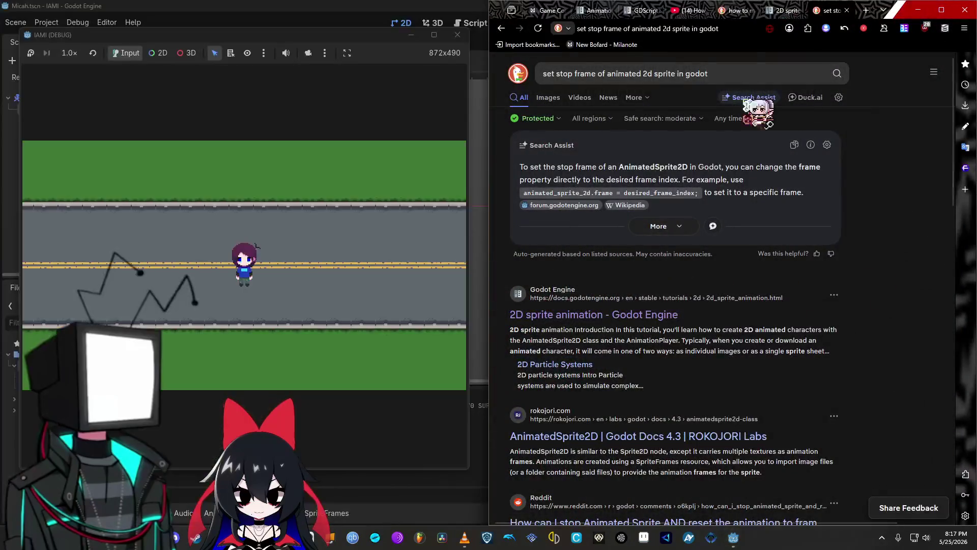
{"action": "left_click", "coordinate": [866, 10]}
{"action": "key", "text": "ctrl+w"}
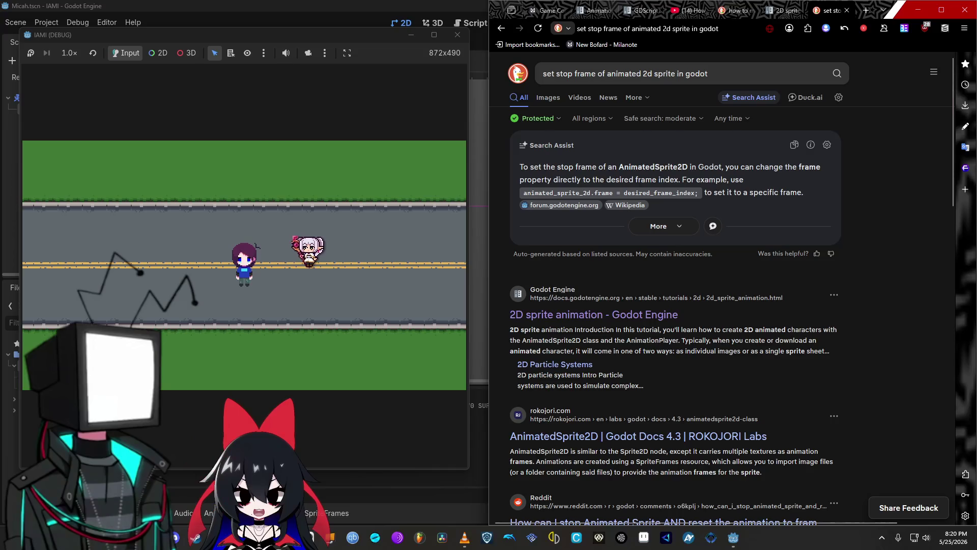
{"action": "key", "text": "Up"}
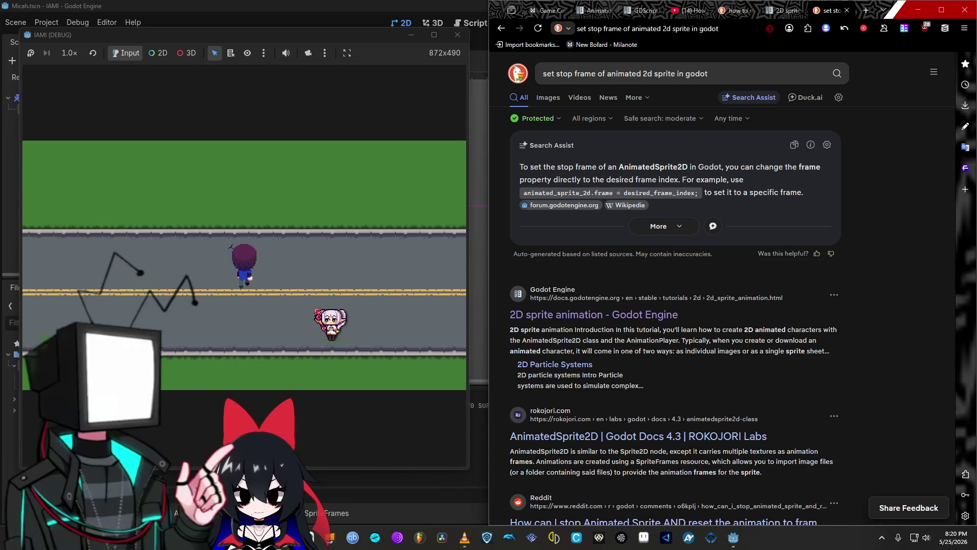
Walk Micah up, down, left and right along the roads, with the script editor beside the game
{"action": "key", "text": "Left"}
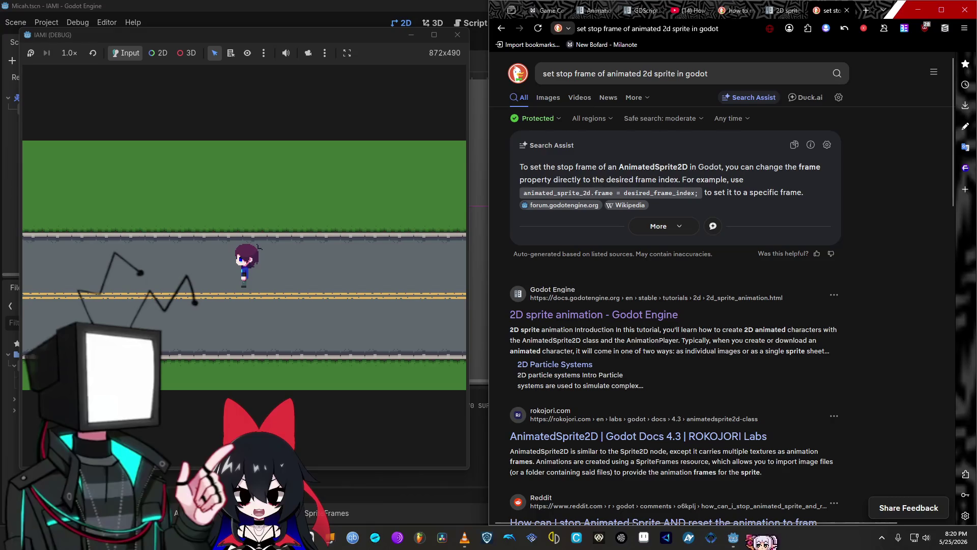
{"action": "mouse_move", "coordinate": [733, 537]}
{"action": "left_click", "coordinate": [789, 488]}
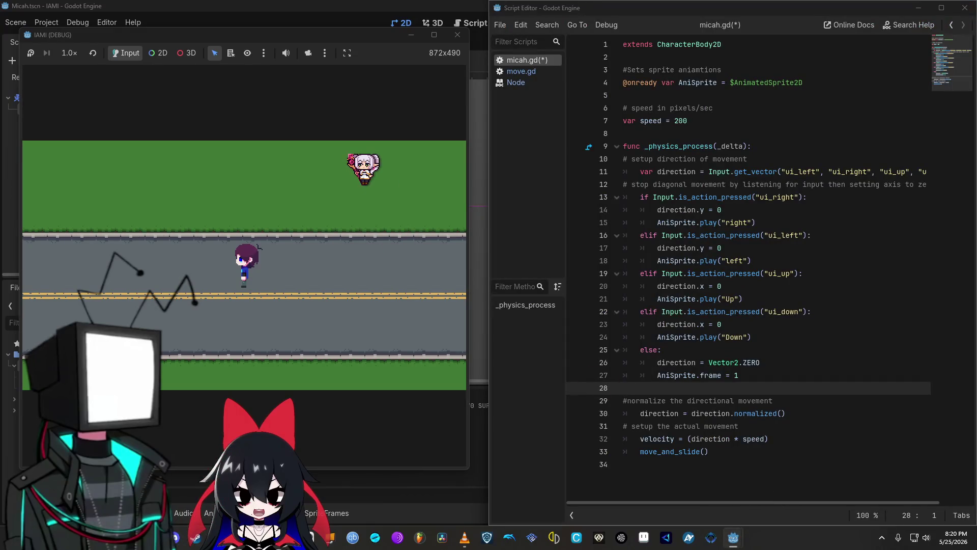
{"action": "key", "text": "Down"}
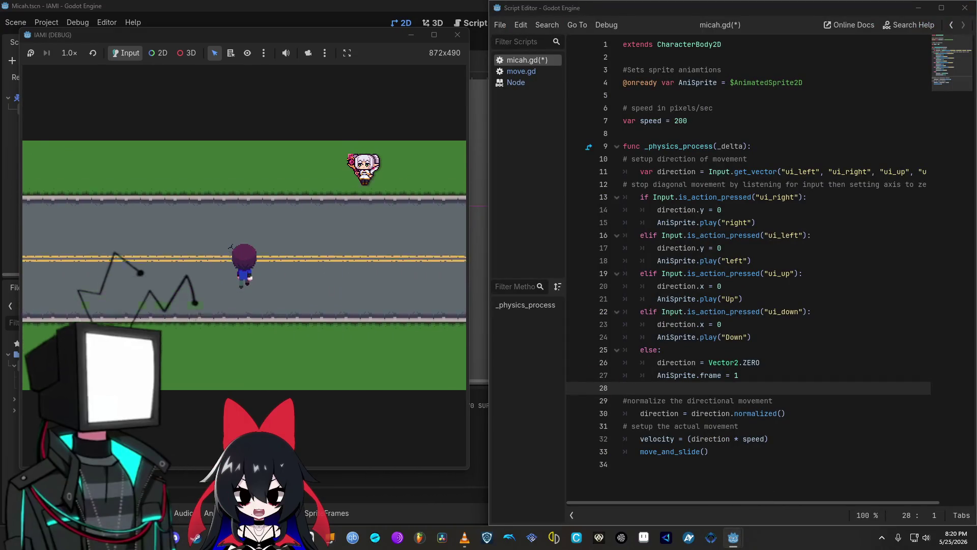
{"action": "key", "text": "Up"}
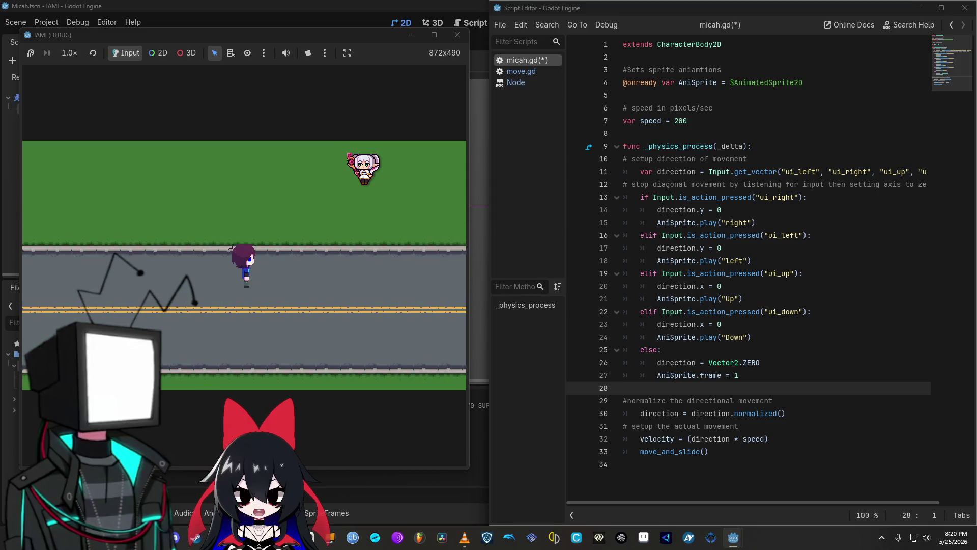
{"action": "key", "text": "Down"}
{"action": "key", "text": "Down"}
{"action": "key", "text": "Right"}
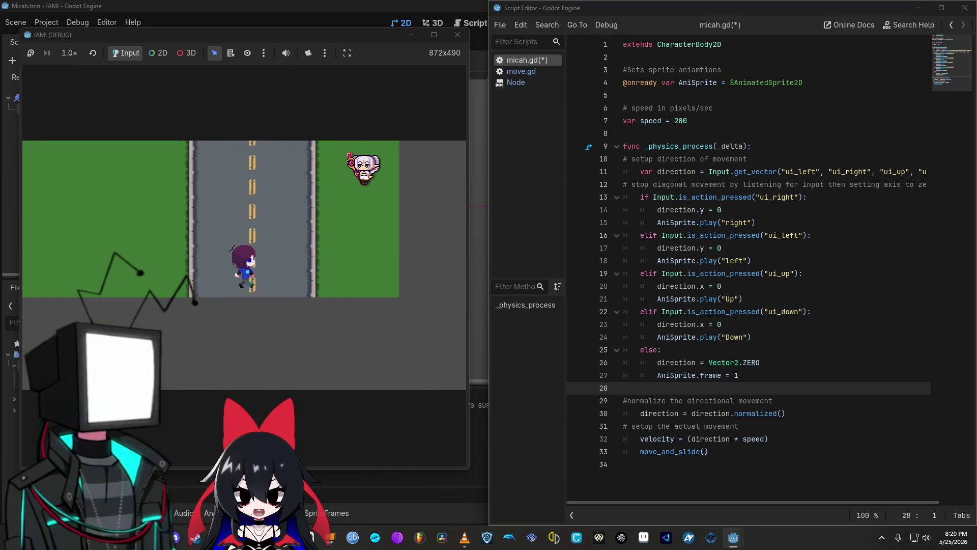
{"action": "key", "text": "Up"}
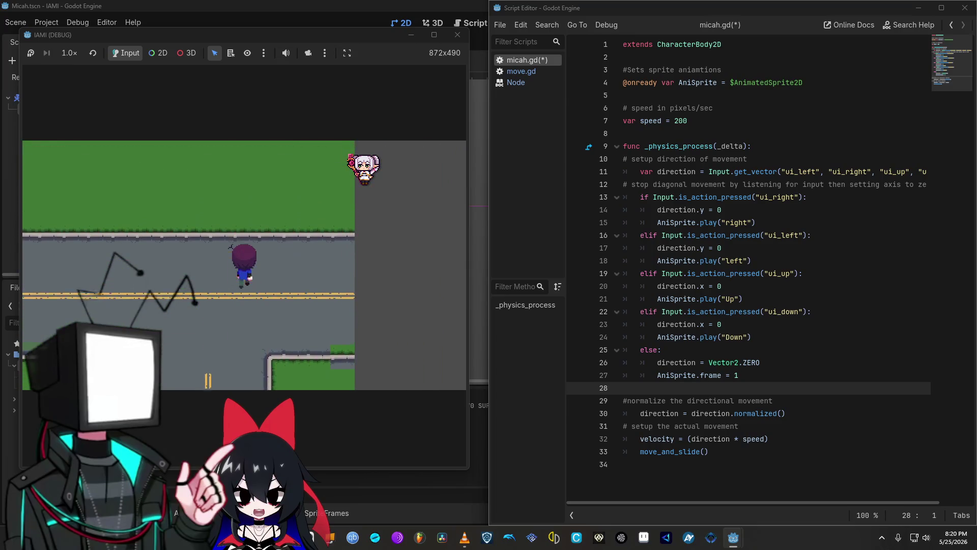
{"action": "key", "text": "Left"}
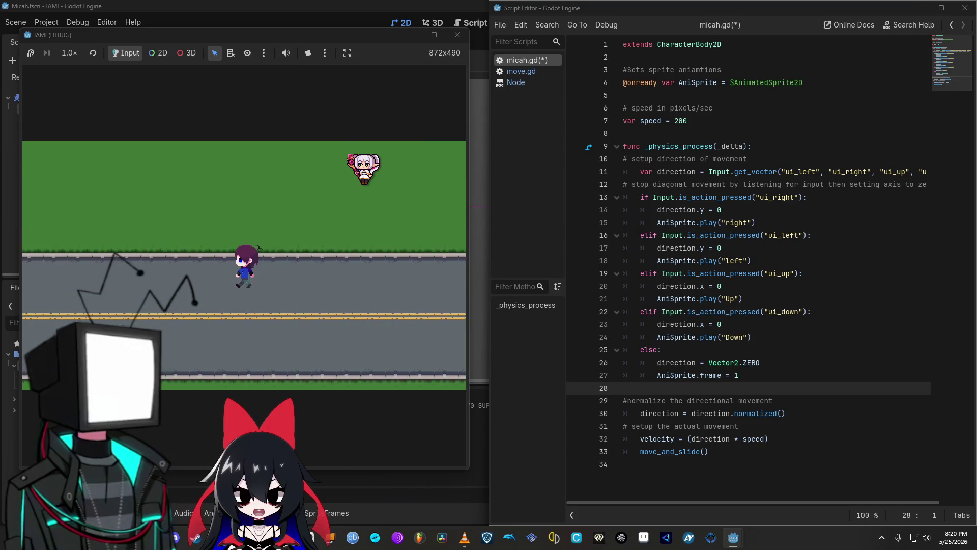
{"action": "key", "text": "Left"}
{"action": "key", "text": "Down"}
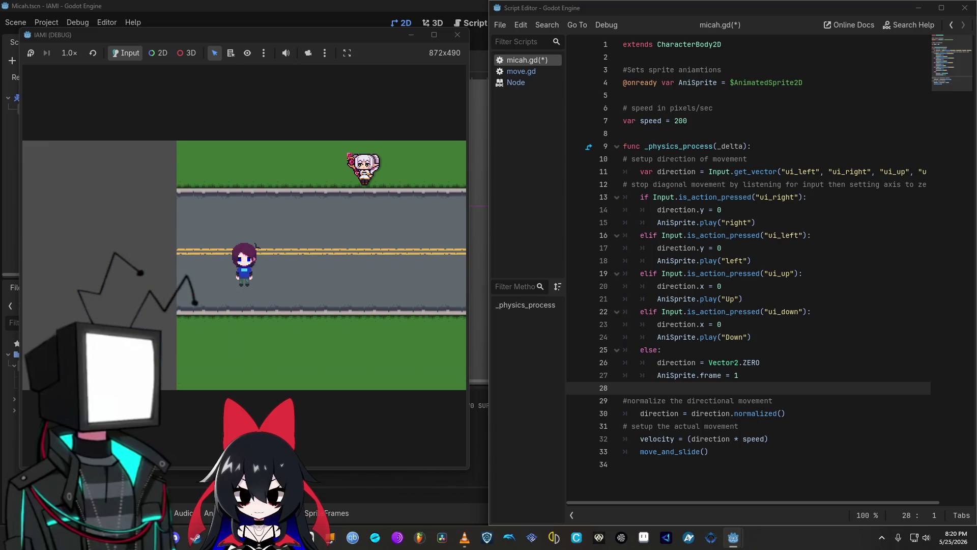
{"action": "key", "text": "Right"}
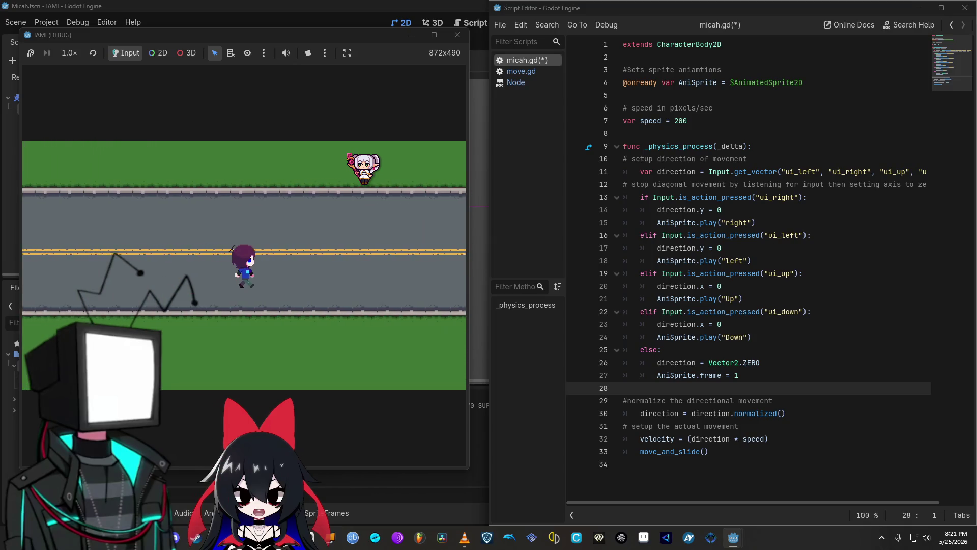
{"action": "key", "text": "Right"}
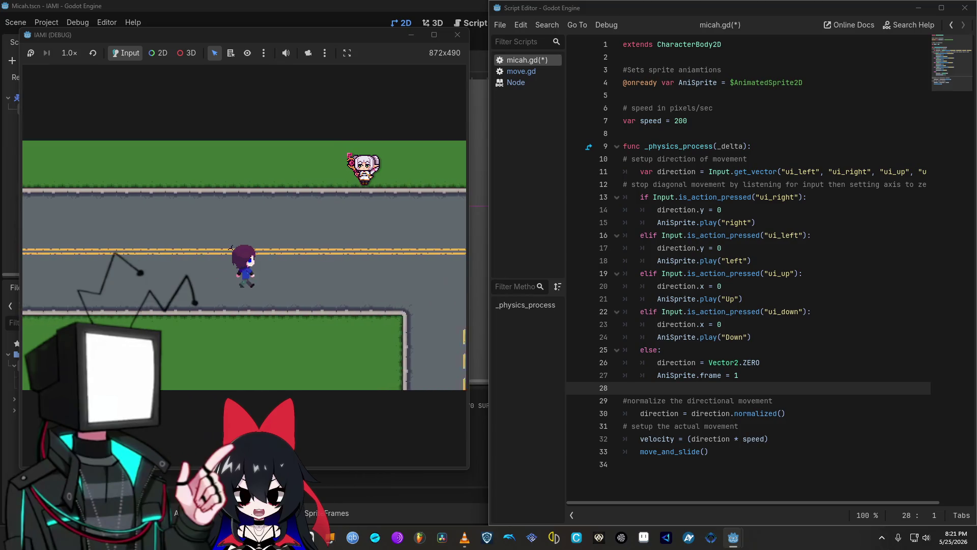
Test Micah's up, left, down and right walk animations and idle stops across roads and grass
{"action": "key", "text": "Up"}
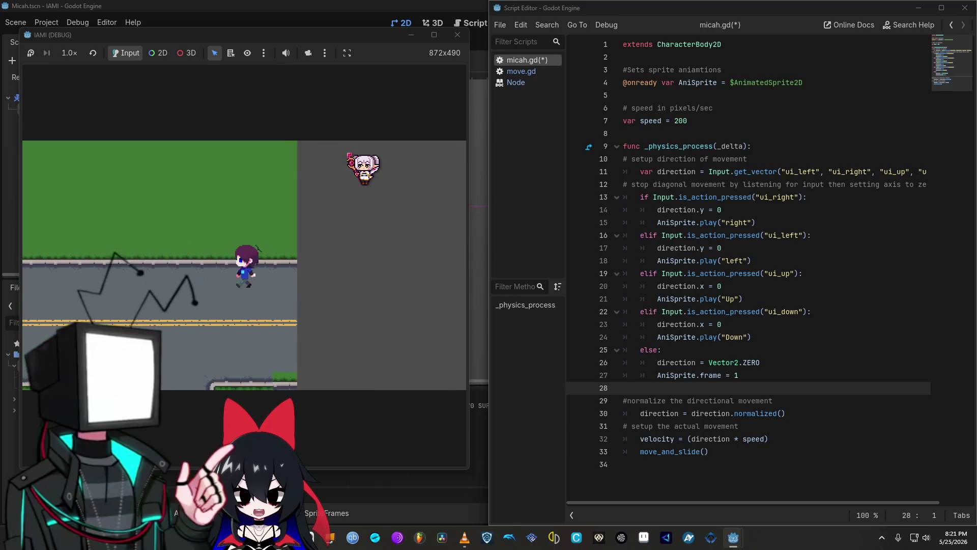
{"action": "key", "text": "Left"}
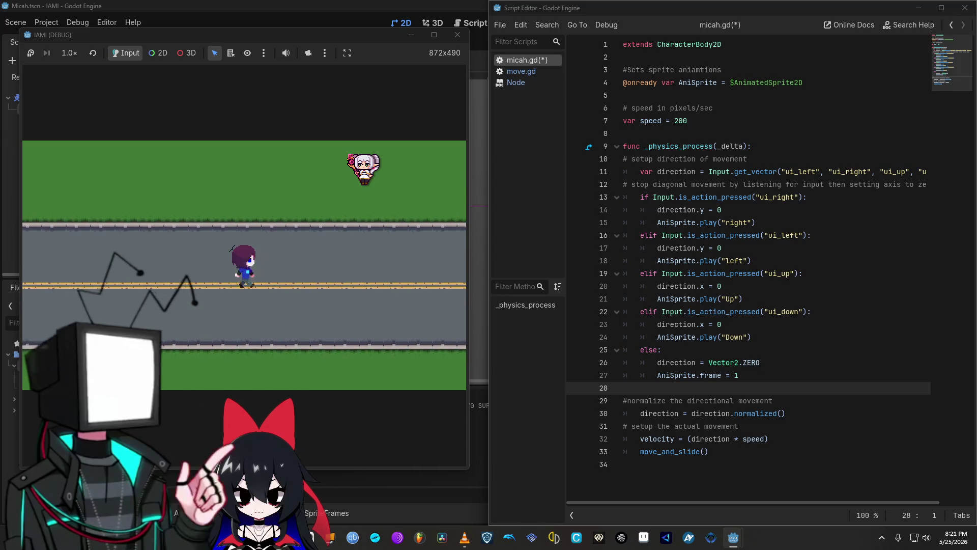
{"action": "key", "text": "Down"}
{"action": "key", "text": "Right"}
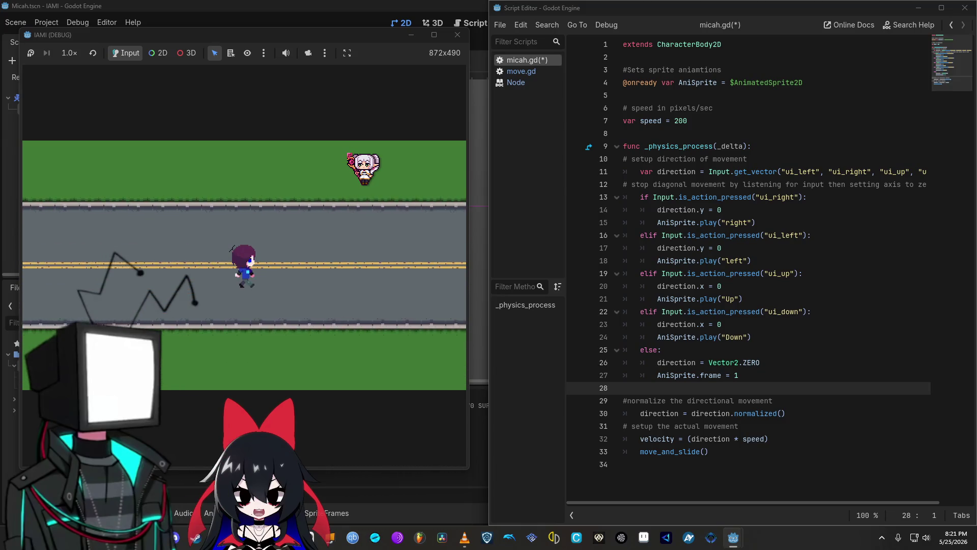
{"action": "key", "text": "Down"}
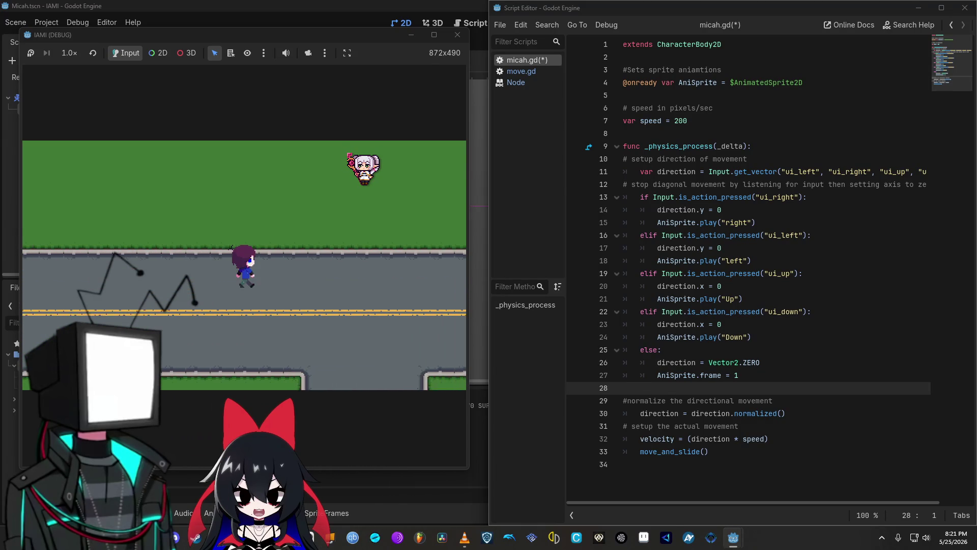
{"action": "key", "text": "Down"}
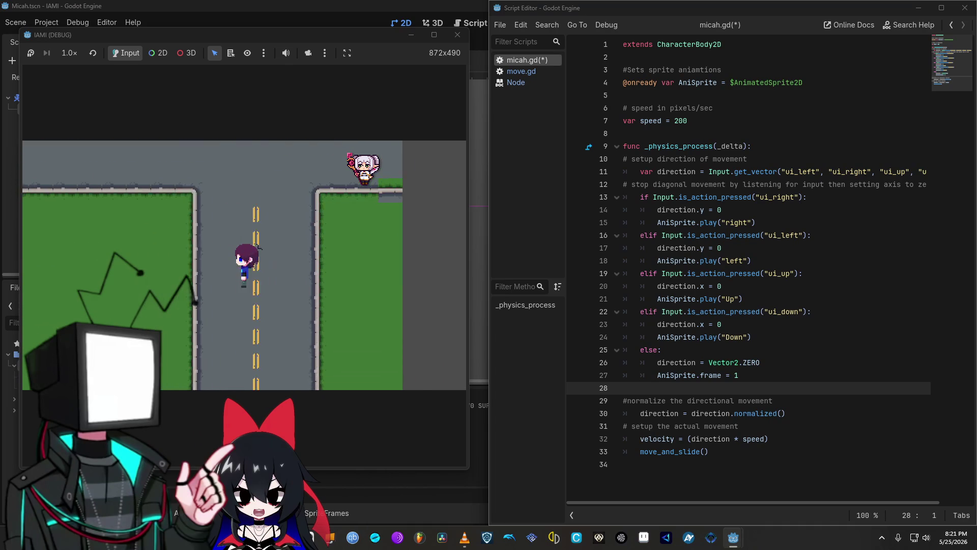
{"action": "key", "text": "Right"}
{"action": "key", "text": "Up"}
{"action": "key", "text": "Down"}
{"action": "key", "text": "Left"}
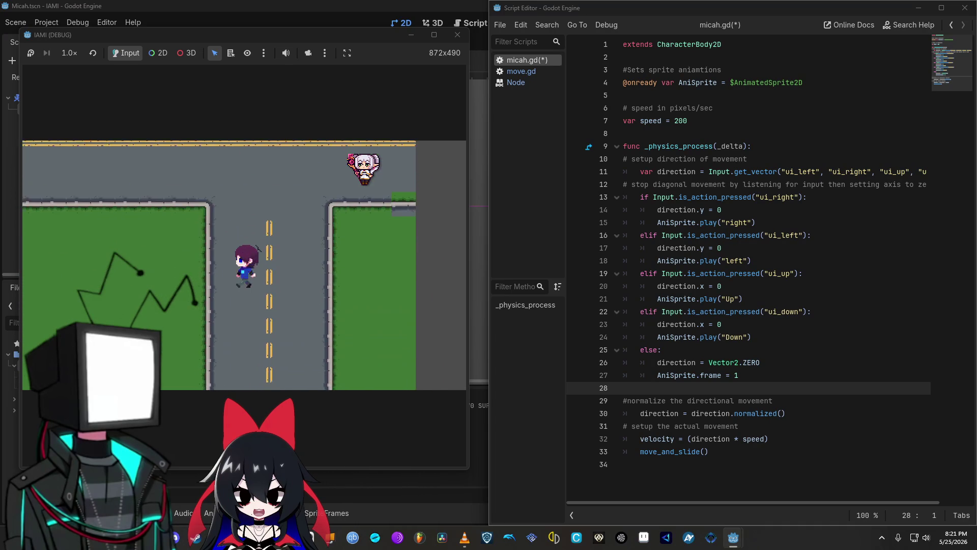
{"action": "key", "text": "Right"}
{"action": "key", "text": "Up"}
{"action": "key", "text": "Down"}
{"action": "key", "text": "Left"}
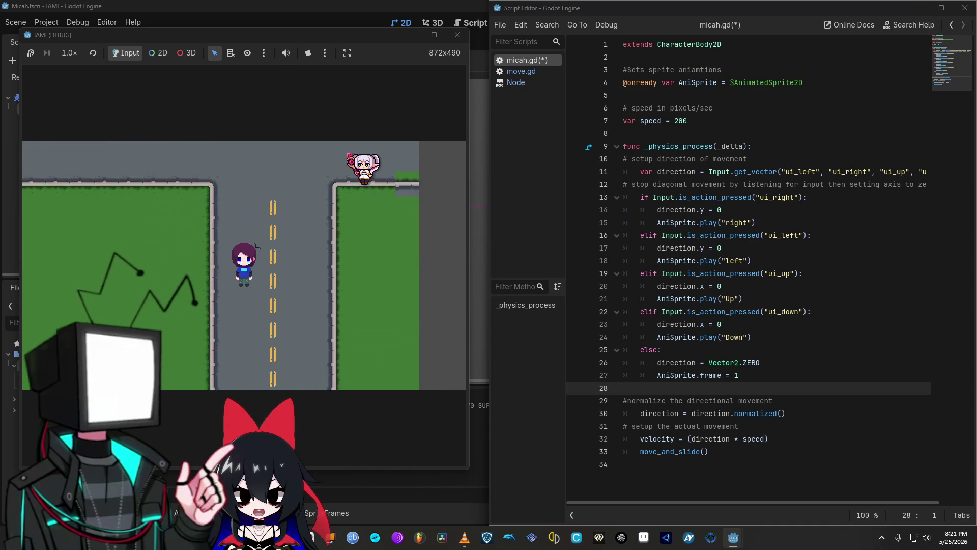
{"action": "key", "text": "Down"}
{"action": "key", "text": "Right"}
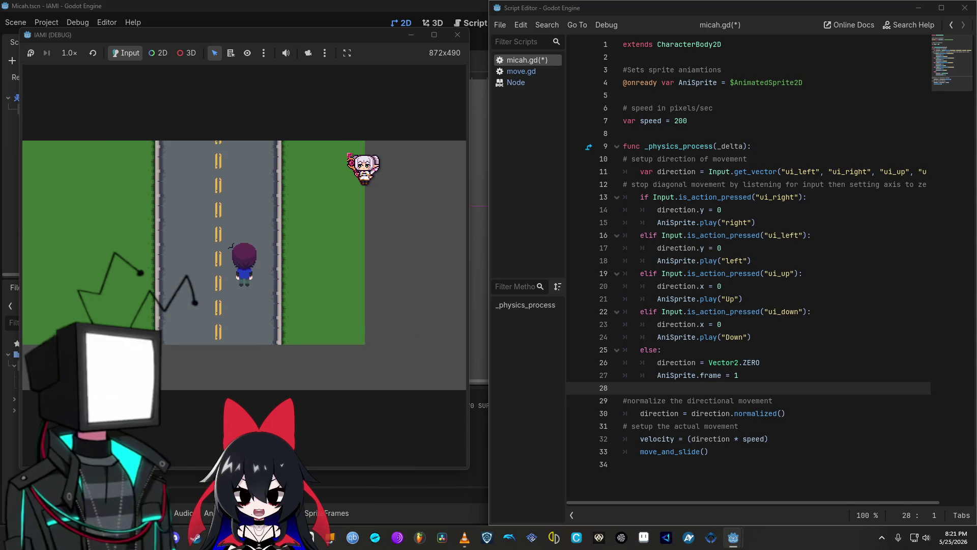
{"action": "key", "text": "Right"}
{"action": "key", "text": "Up"}
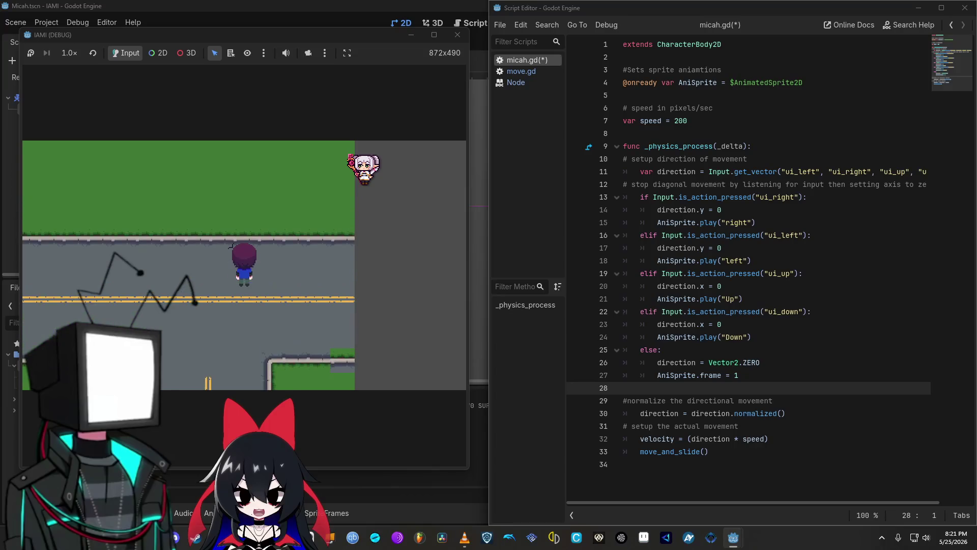
{"action": "key", "text": "Right"}
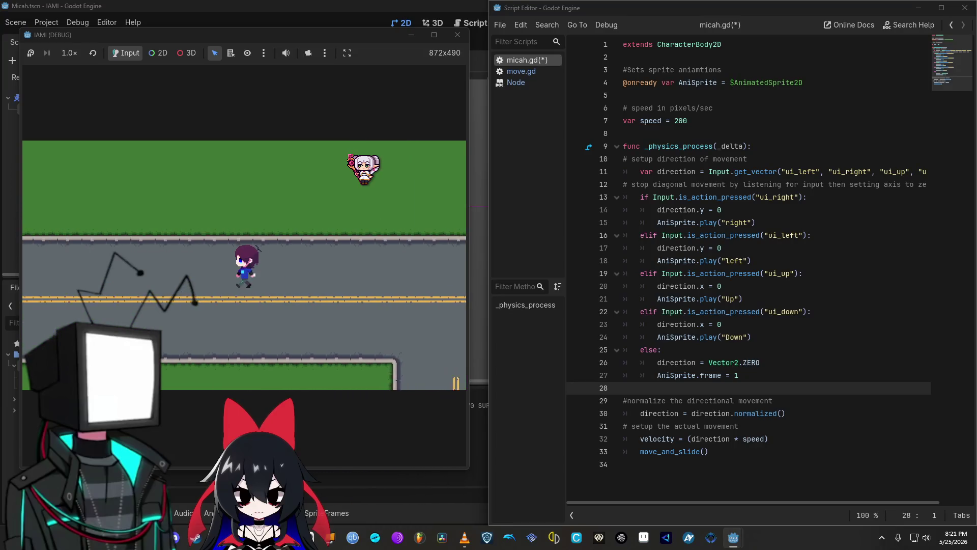
{"action": "key", "text": "Up"}
{"action": "key", "text": "Right"}
{"action": "key", "text": "Up"}
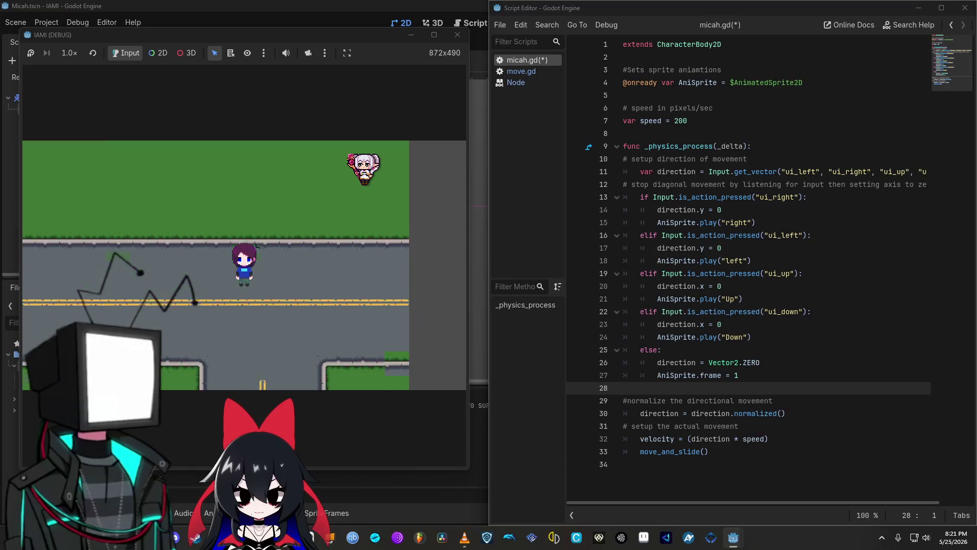
{"action": "key", "text": "Up"}
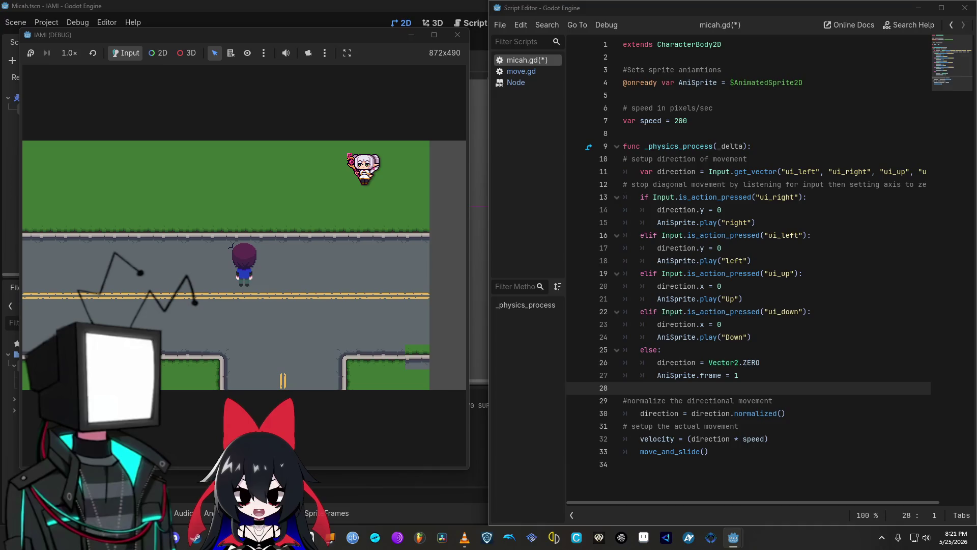
{"action": "key", "text": "Right"}
{"action": "key", "text": "Down"}
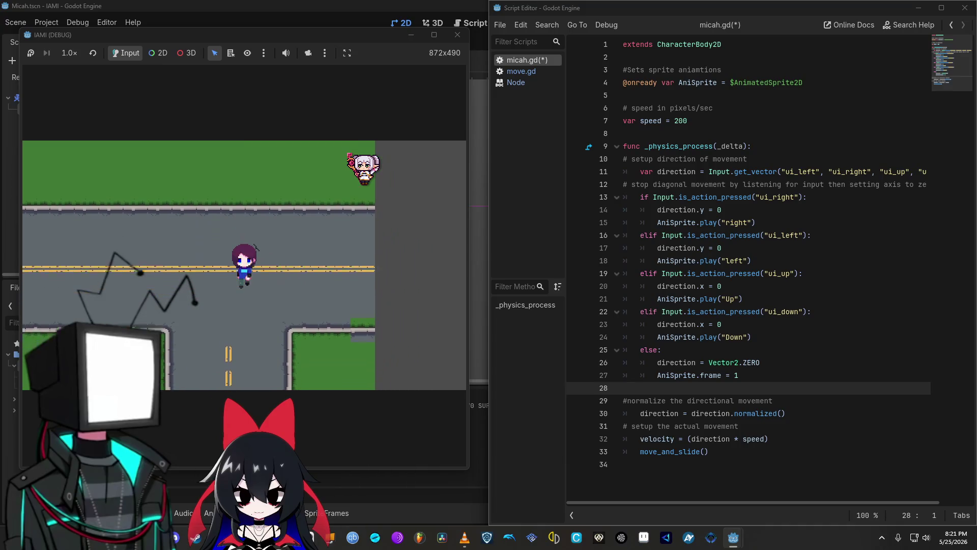
{"action": "key", "text": "Up"}
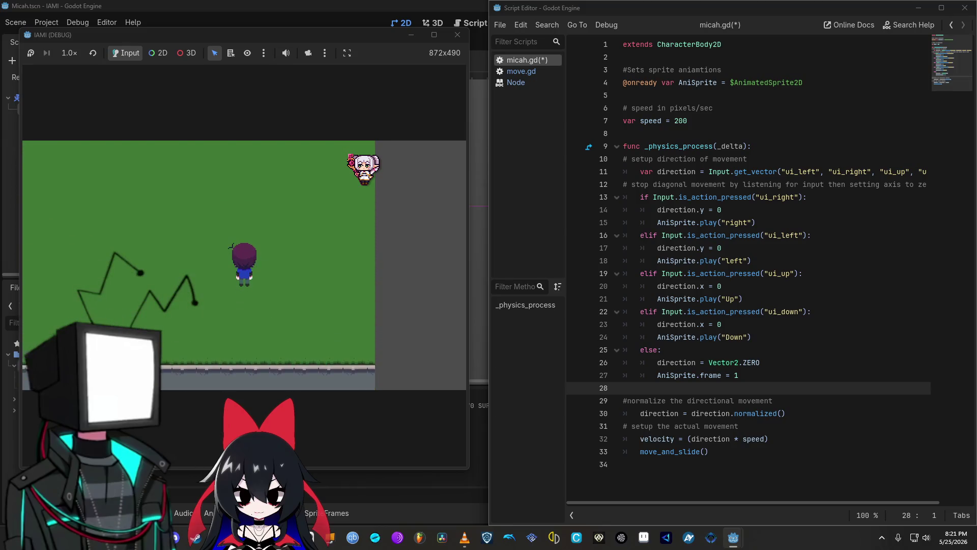
{"action": "key", "text": "Left"}
{"action": "key", "text": "Down"}
{"action": "key", "text": "Down"}
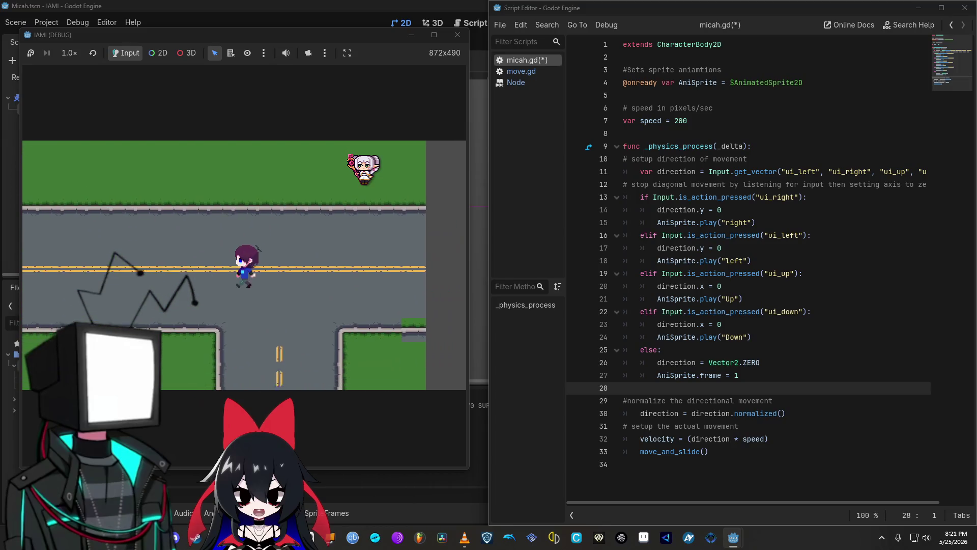
{"action": "key", "text": "Right"}
{"action": "key", "text": "Left"}
{"action": "key", "text": "Up"}
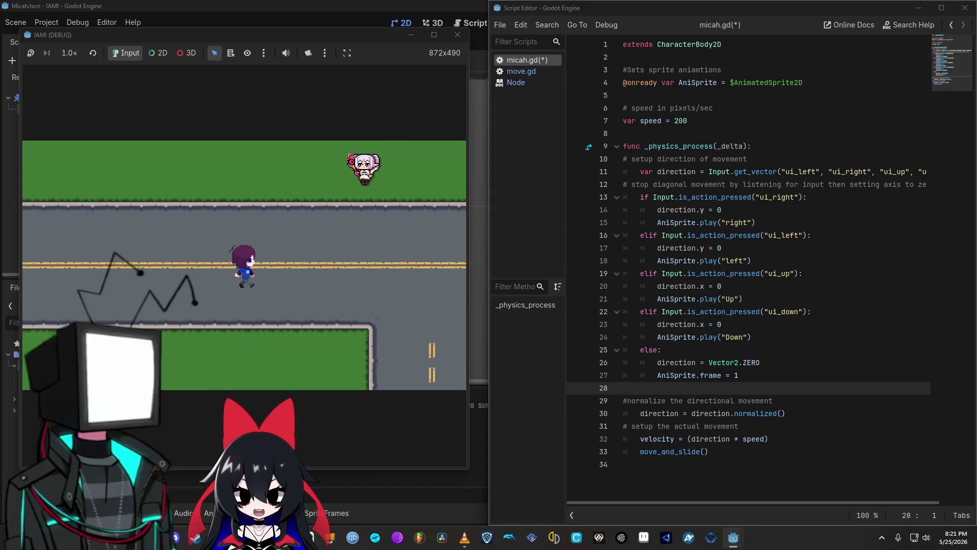
{"action": "key", "text": "Left"}
{"action": "key", "text": "Up"}
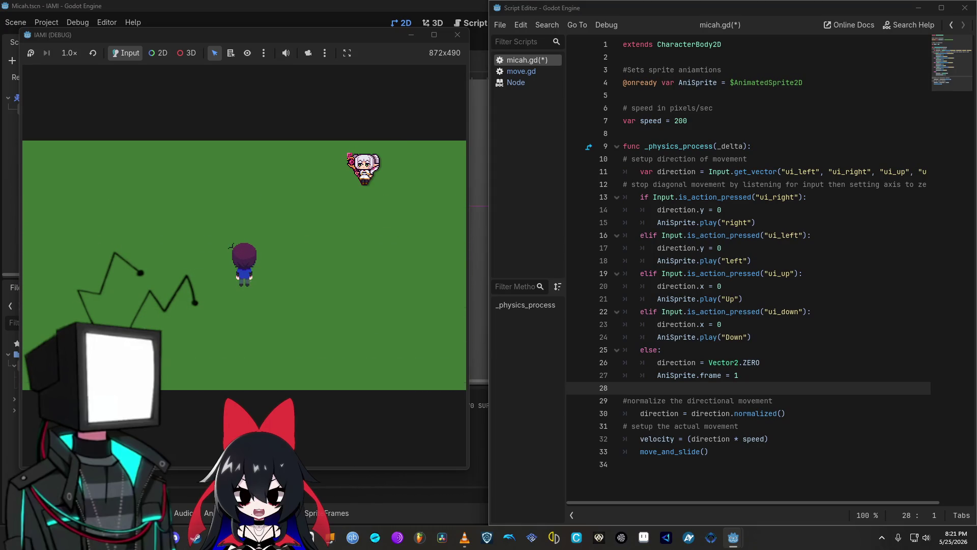
{"action": "key", "text": "Down"}
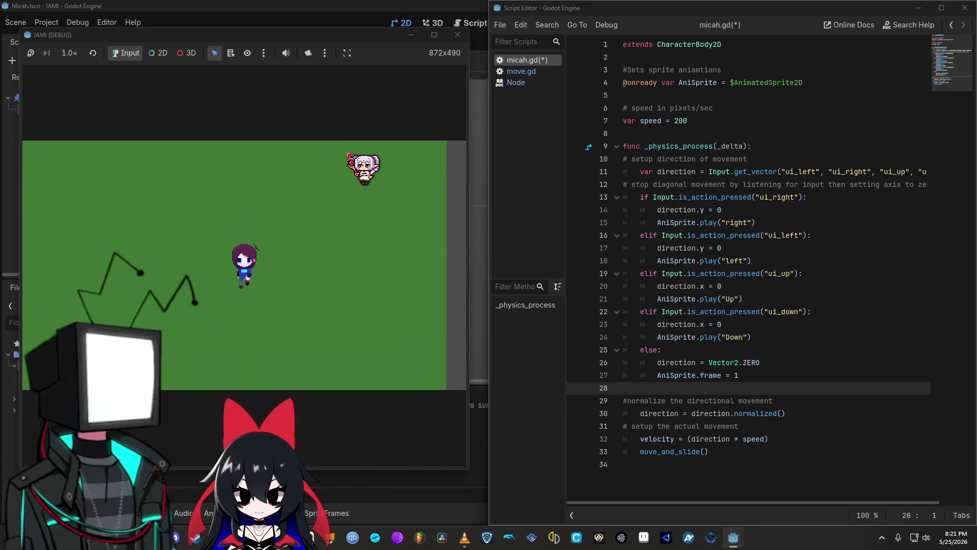
{"action": "key", "text": "Right"}
{"action": "key", "text": "Right"}
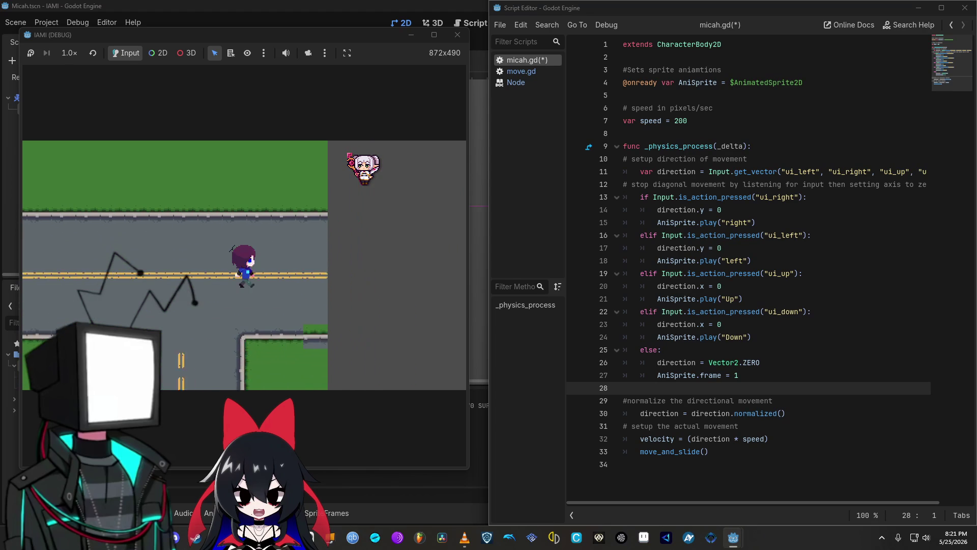
{"action": "key", "text": "Down"}
{"action": "key", "text": "Right"}
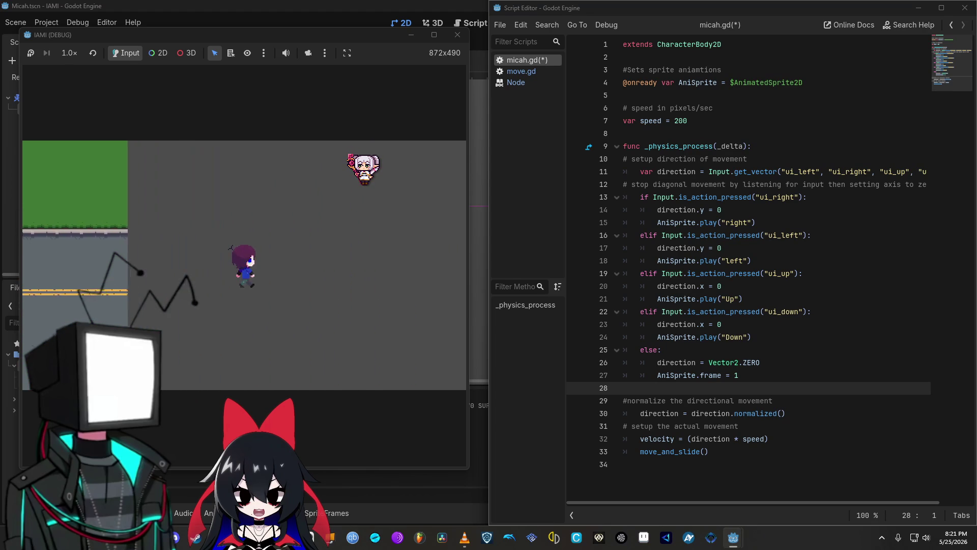
{"action": "key", "text": "Left"}
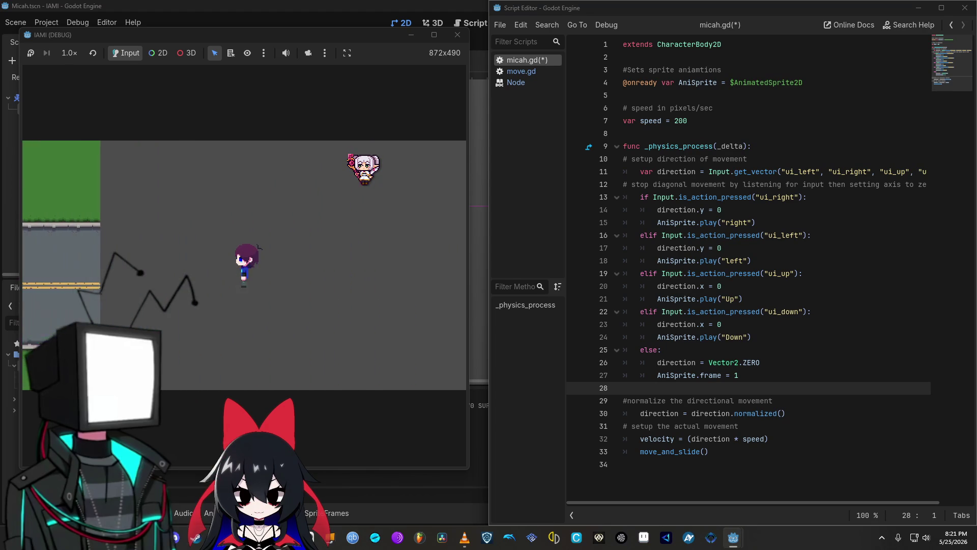
{"action": "key", "text": "Down"}
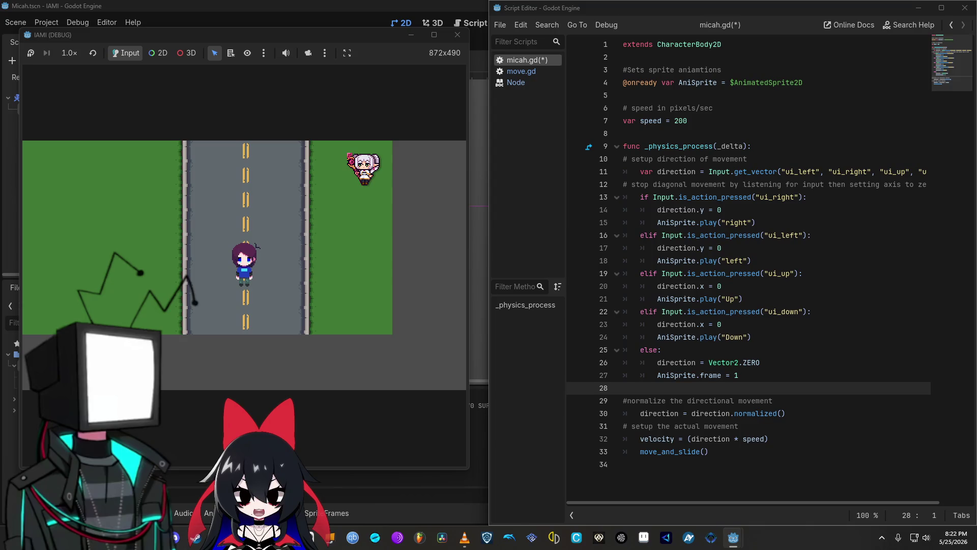
{"action": "key", "text": "Up"}
{"action": "key", "text": "Left"}
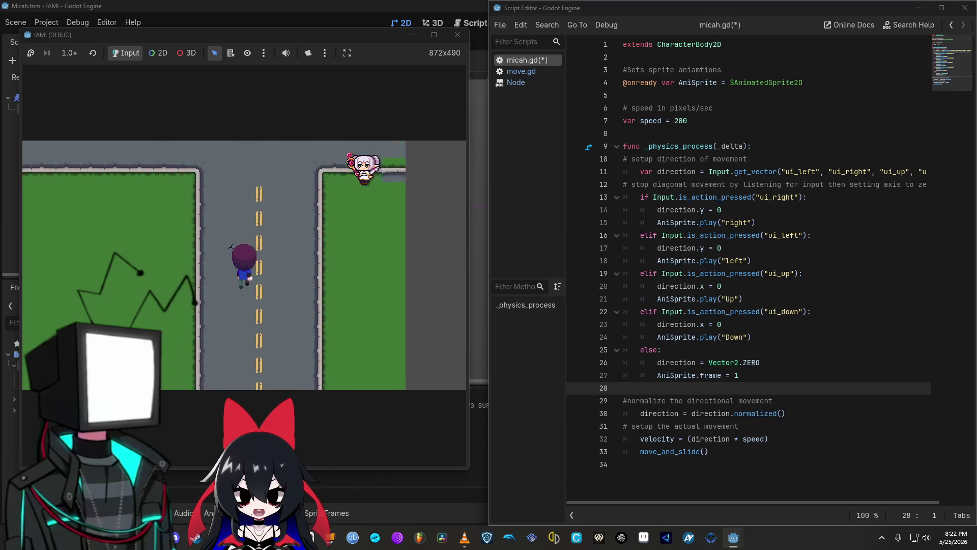
{"action": "key", "text": "Up"}
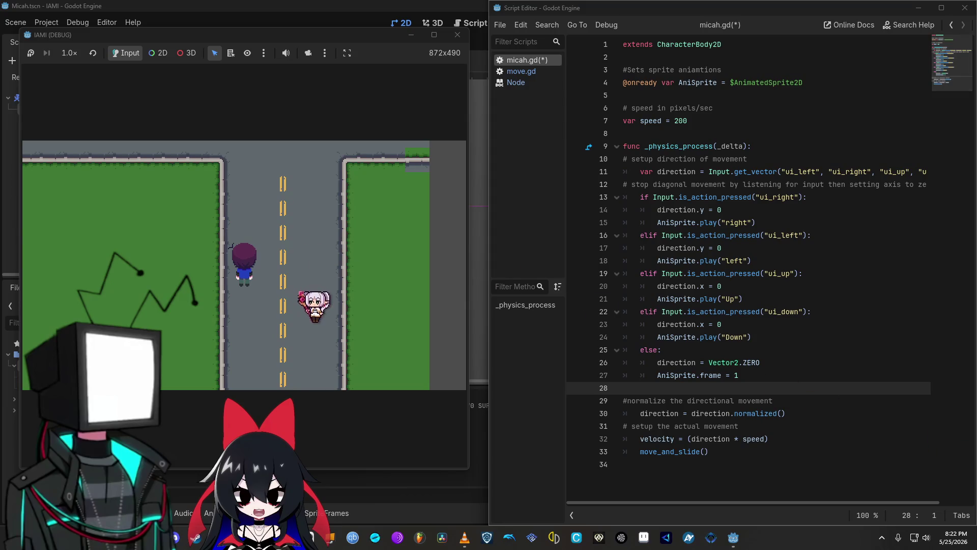
Refocus the game, walk Micah up and left, then close the run with F8
{"action": "left_click", "coordinate": [358, 118]}
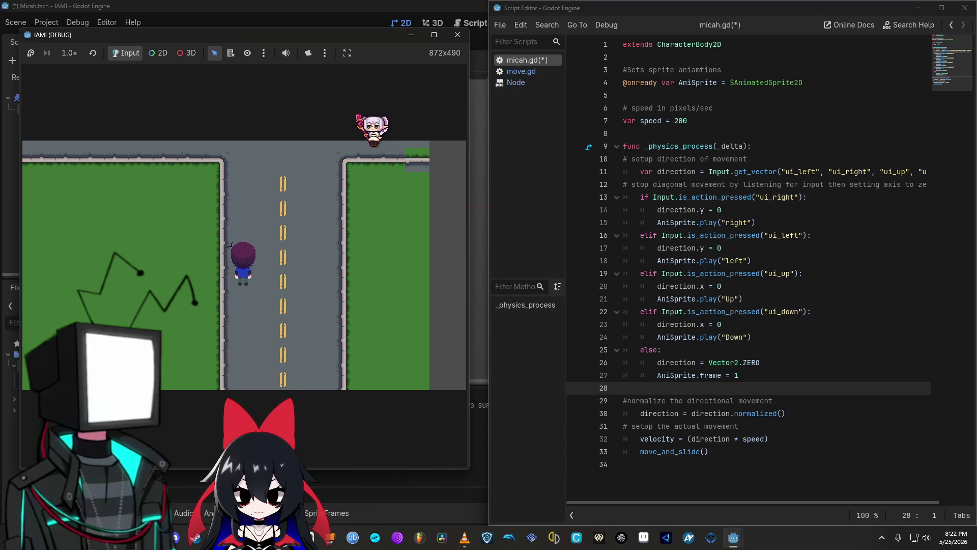
{"action": "key", "text": "Up"}
{"action": "key", "text": "Left"}
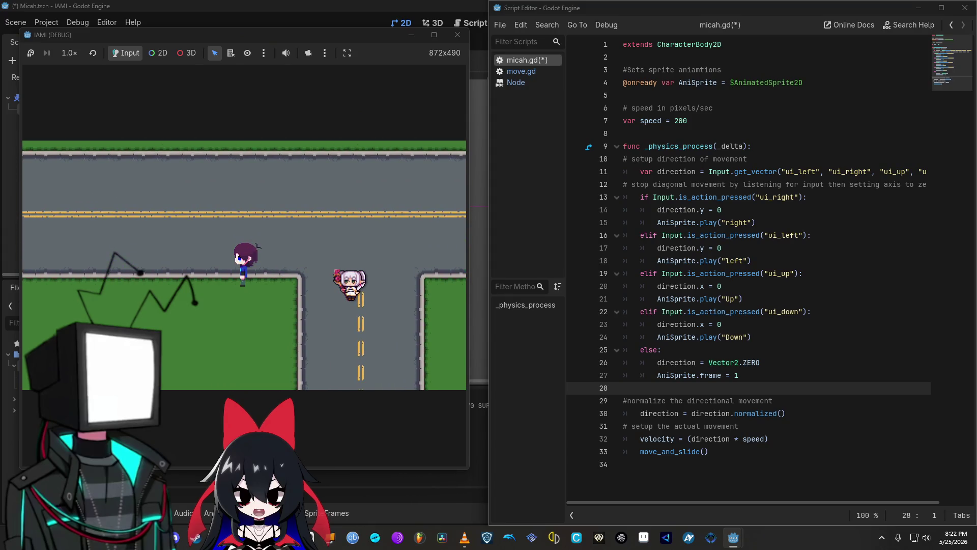
{"action": "key", "text": "F8"}
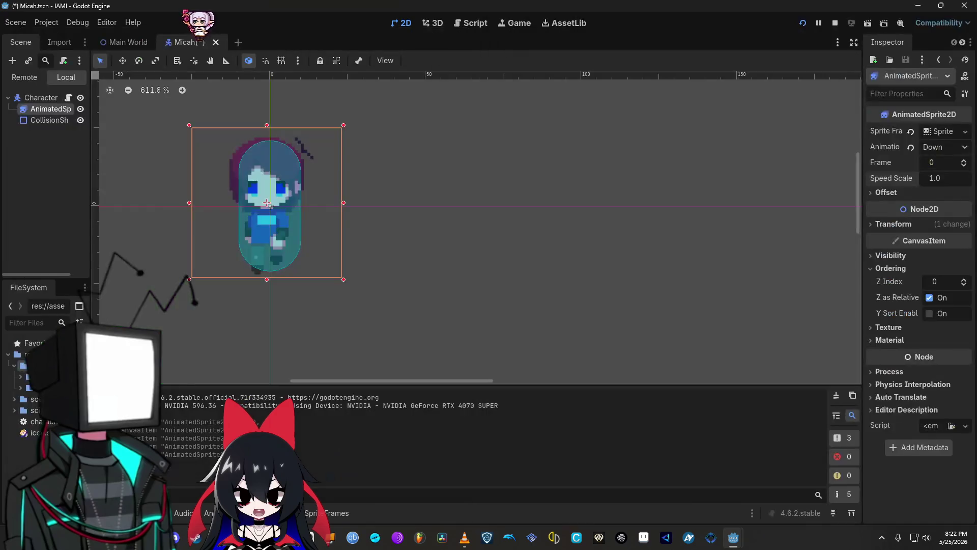
Open Project Settings' Input Map and inspect move up's W and Up (Physical) bindings
{"action": "left_click", "coordinate": [15, 23]}
{"action": "mouse_move", "coordinate": [47, 23]}
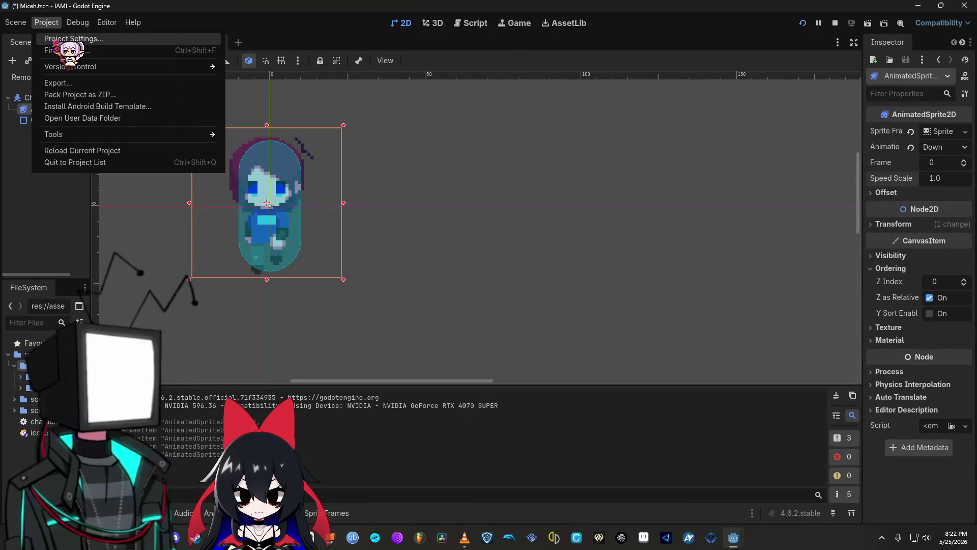
{"action": "left_click", "coordinate": [63, 40]}
{"action": "left_click", "coordinate": [270, 110]}
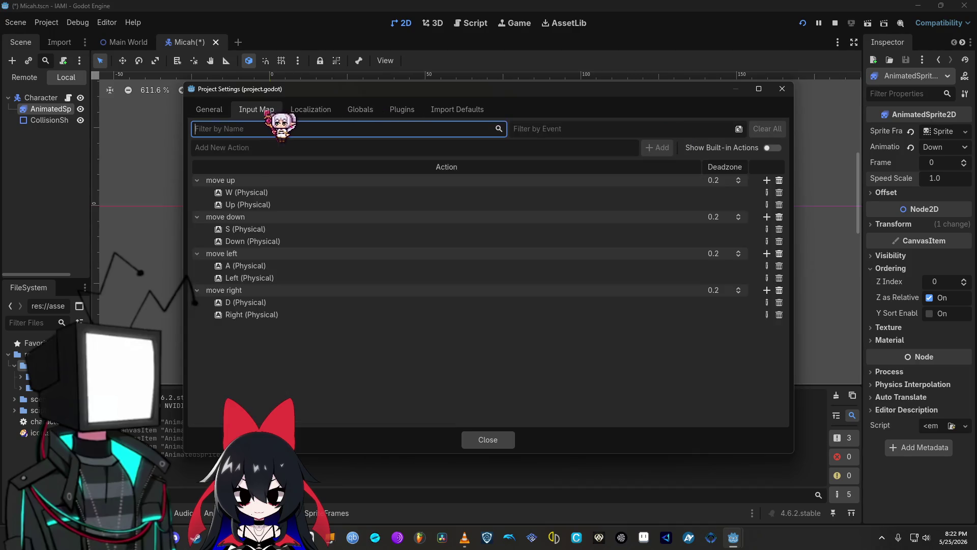
{"action": "left_click", "coordinate": [270, 195]}
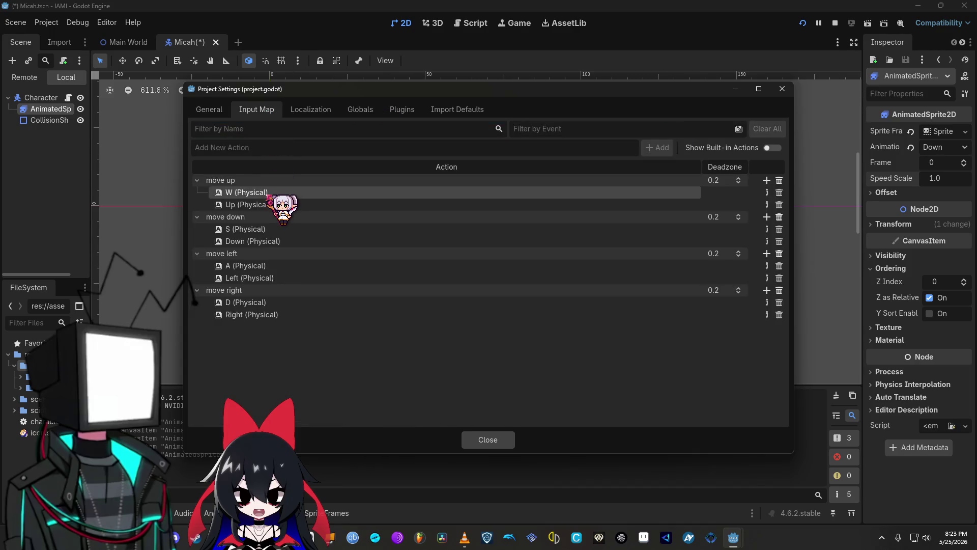
{"action": "left_click", "coordinate": [289, 208]}
{"action": "left_click", "coordinate": [284, 197]}
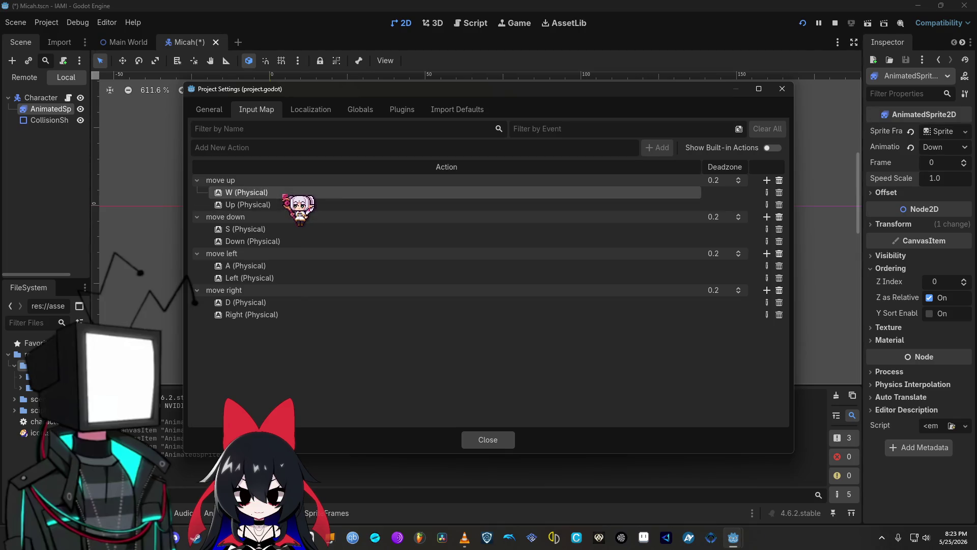
Rebind move up to W and move down to S in the event editor
{"action": "double_click", "coordinate": [238, 194]}
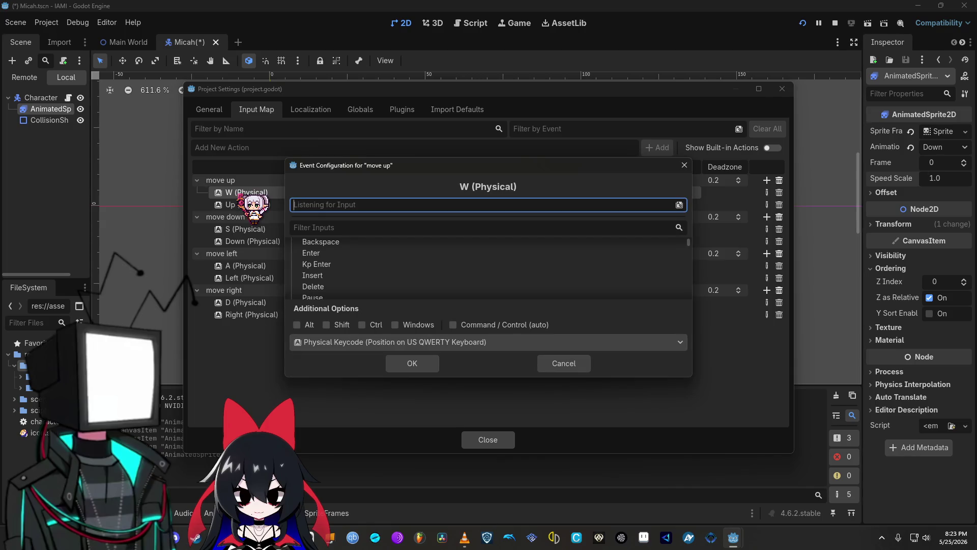
{"action": "left_click", "coordinate": [684, 165]}
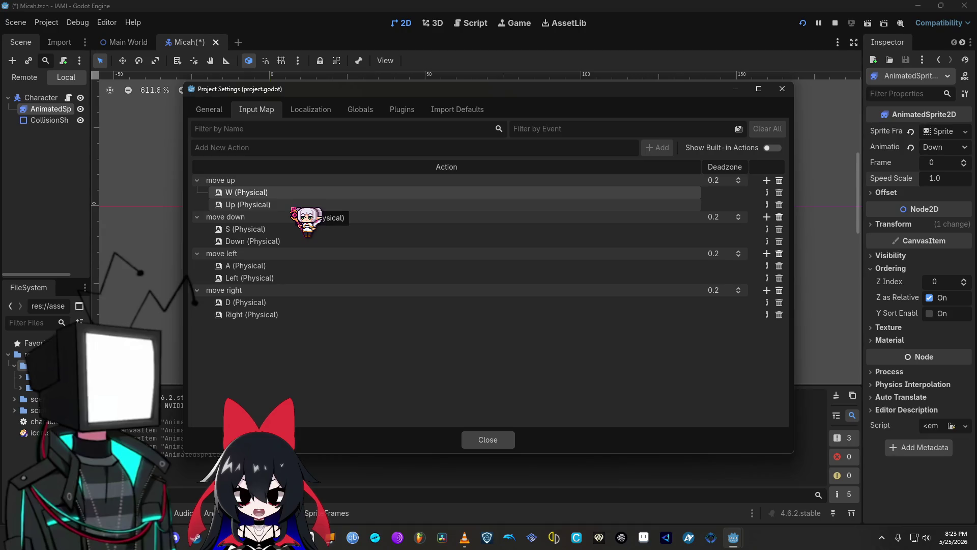
{"action": "double_click", "coordinate": [263, 193]}
{"action": "key", "text": "w"}
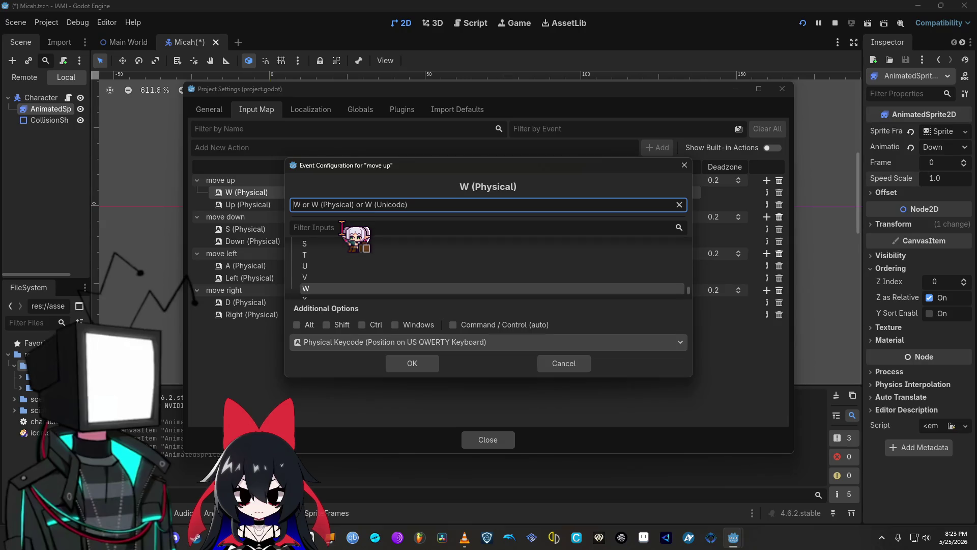
{"action": "left_click", "coordinate": [428, 367]}
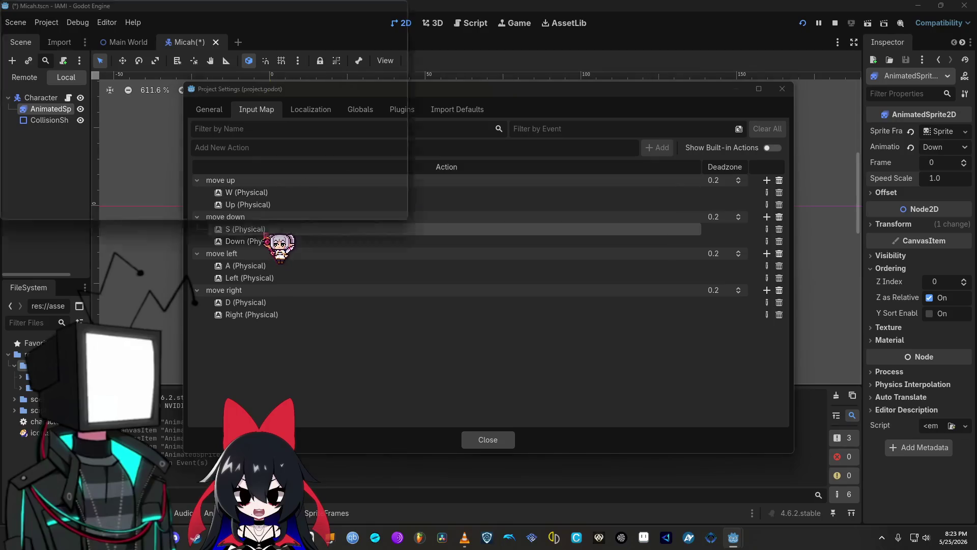
{"action": "double_click", "coordinate": [264, 232]}
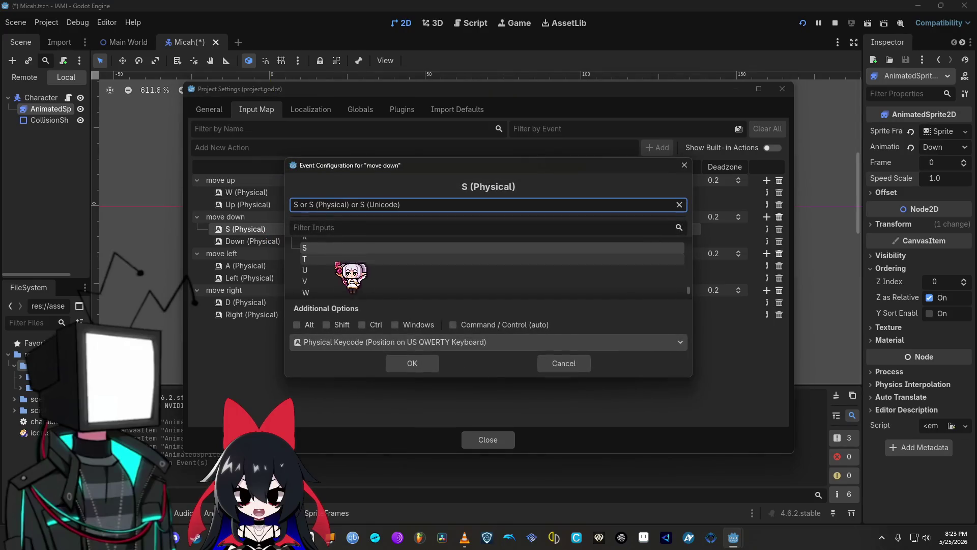
{"action": "left_click", "coordinate": [413, 368]}
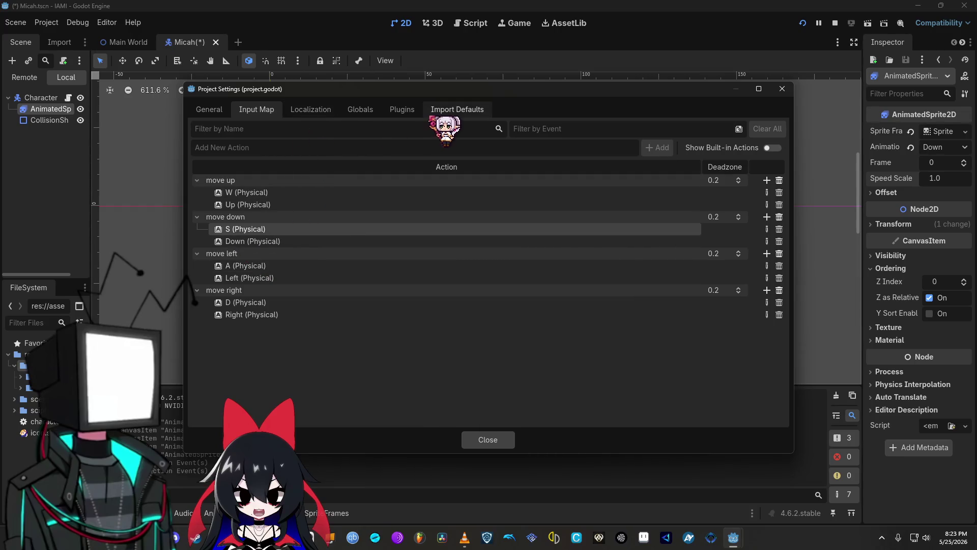
{"action": "left_click", "coordinate": [310, 109]}
Filter the Input Map actions by 'W', then clear the filter
{"action": "left_click", "coordinate": [268, 110]}
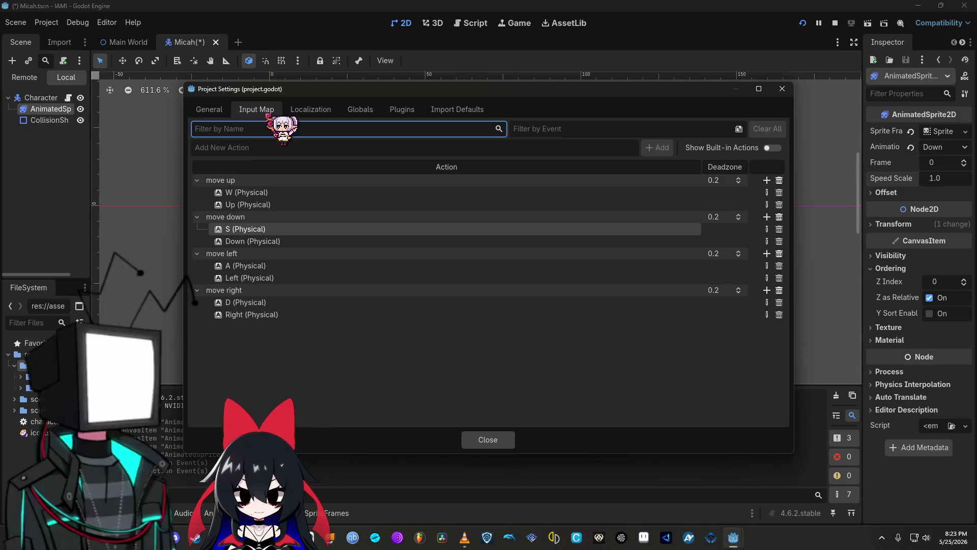
{"action": "type", "text": "W"}
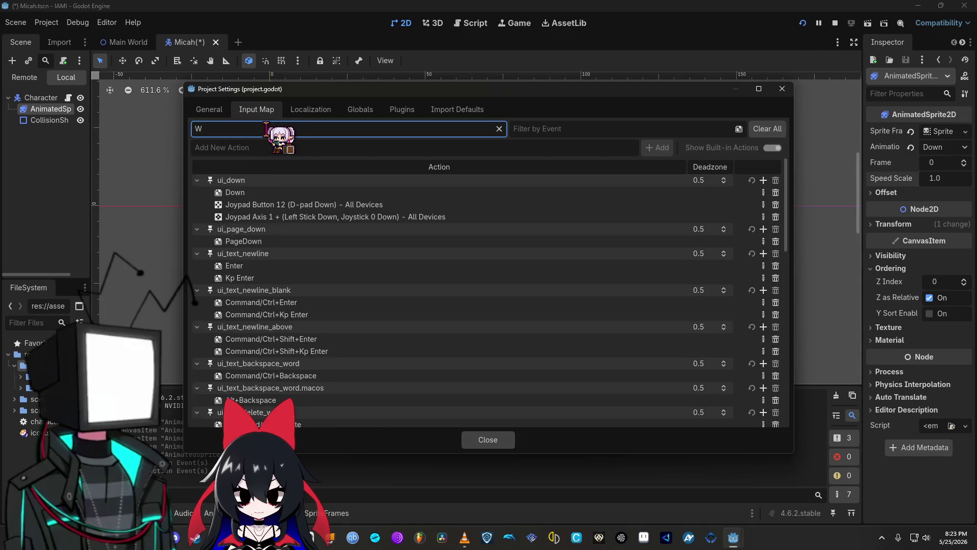
{"action": "key", "text": "BackSpace"}
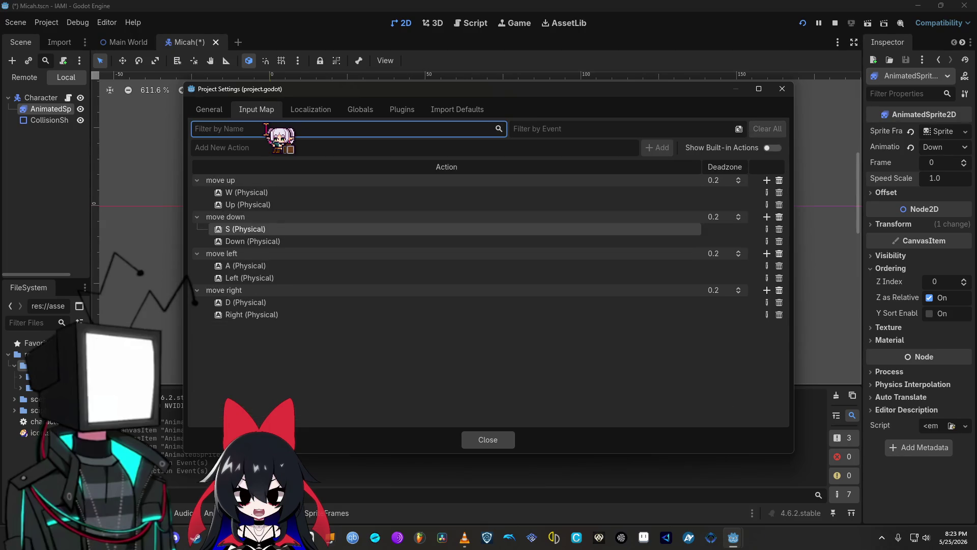
{"action": "left_click", "coordinate": [779, 180]}
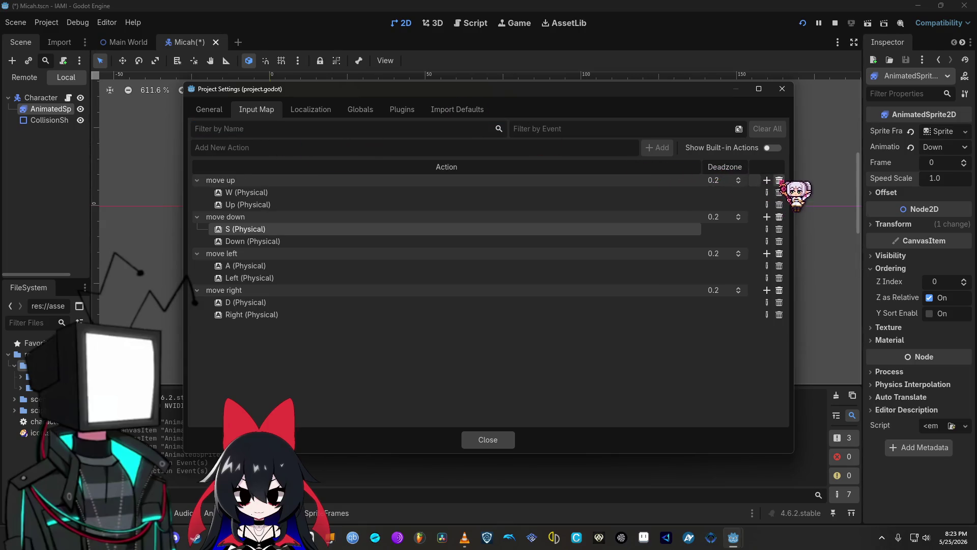
{"action": "left_click", "coordinate": [779, 180]}
{"action": "left_click", "coordinate": [779, 180]}
{"action": "left_click", "coordinate": [779, 180]}
Browse Localization and Globals, filter actions by 'W' and 'UI', and show built-in actions
{"action": "left_click", "coordinate": [305, 108]}
{"action": "left_click", "coordinate": [366, 109]}
{"action": "left_click", "coordinate": [252, 109]}
{"action": "type", "text": "W"}
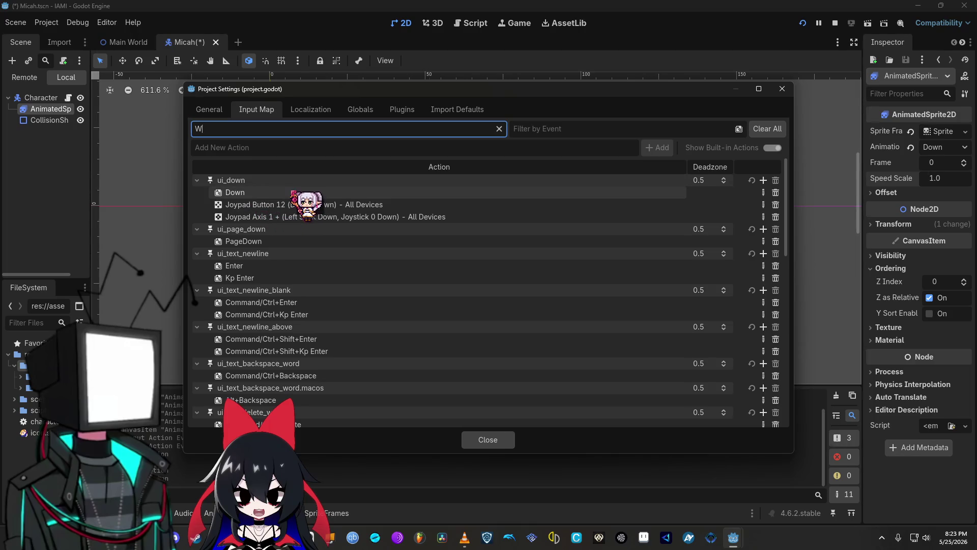
{"action": "key", "text": "BackSpace"}
{"action": "type", "text": "UI"}
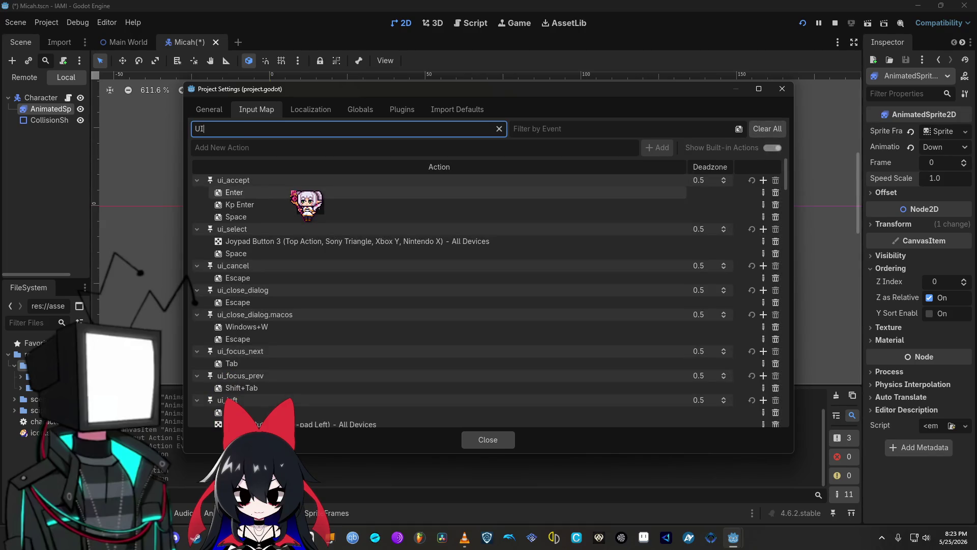
{"action": "key", "text": "BackSpace"}
{"action": "key", "text": "BackSpace"}
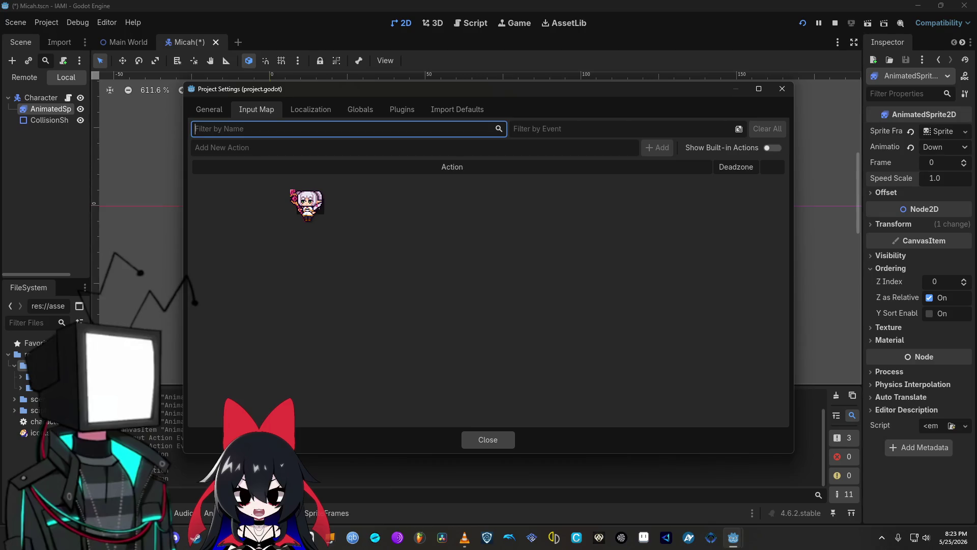
{"action": "left_click", "coordinate": [772, 148]}
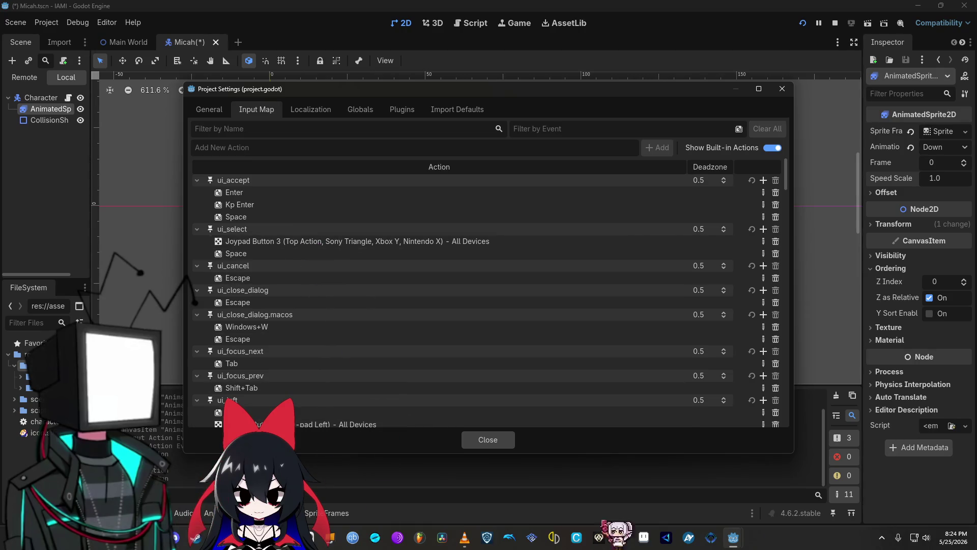
Close Project Settings, run the game, and walk the character upward
{"action": "mouse_move", "coordinate": [733, 537]}
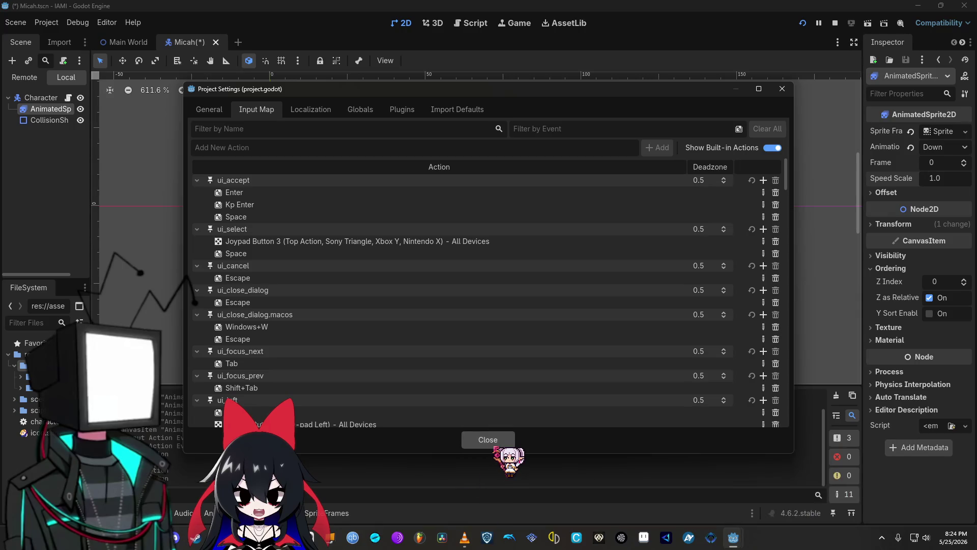
{"action": "left_click", "coordinate": [493, 441]}
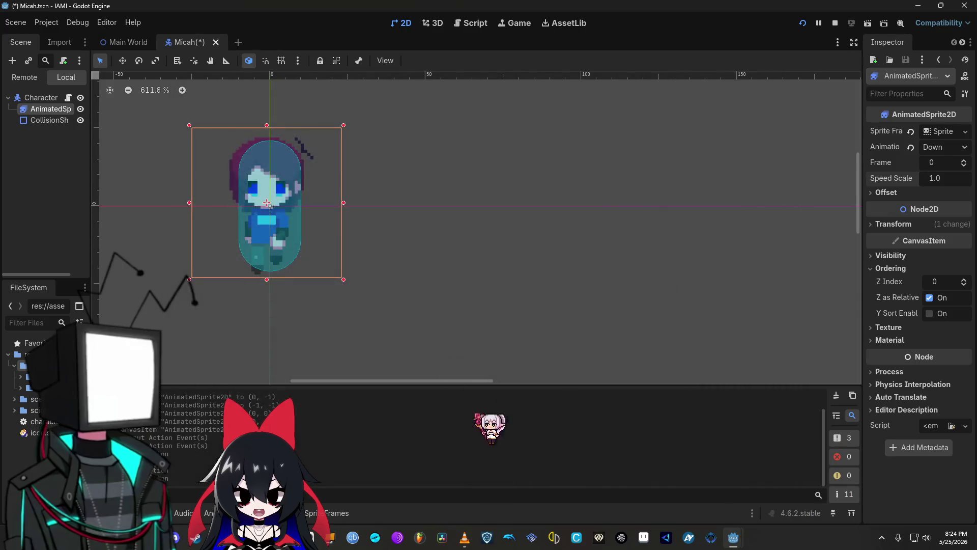
{"action": "left_click", "coordinate": [803, 23]}
{"action": "key", "text": "Up"}
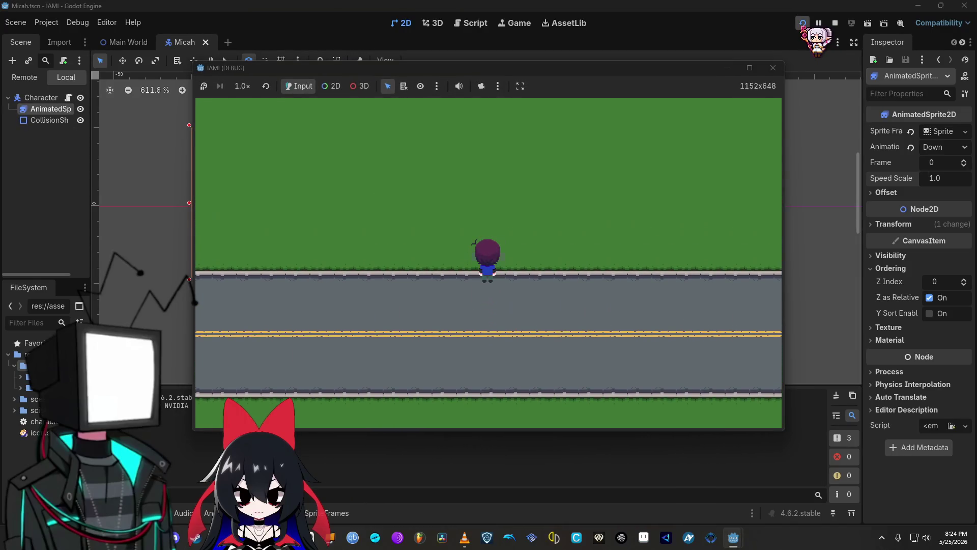
Stop the test game, then select CollisionShape2D and the AnimatedSprite2D in the Scene dock
{"action": "left_click", "coordinate": [773, 67]}
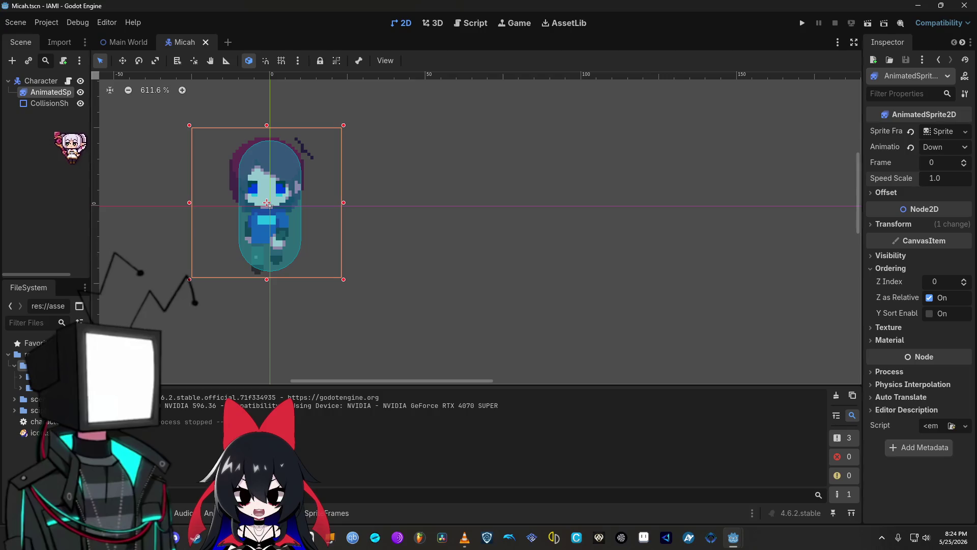
{"action": "left_click", "coordinate": [56, 107]}
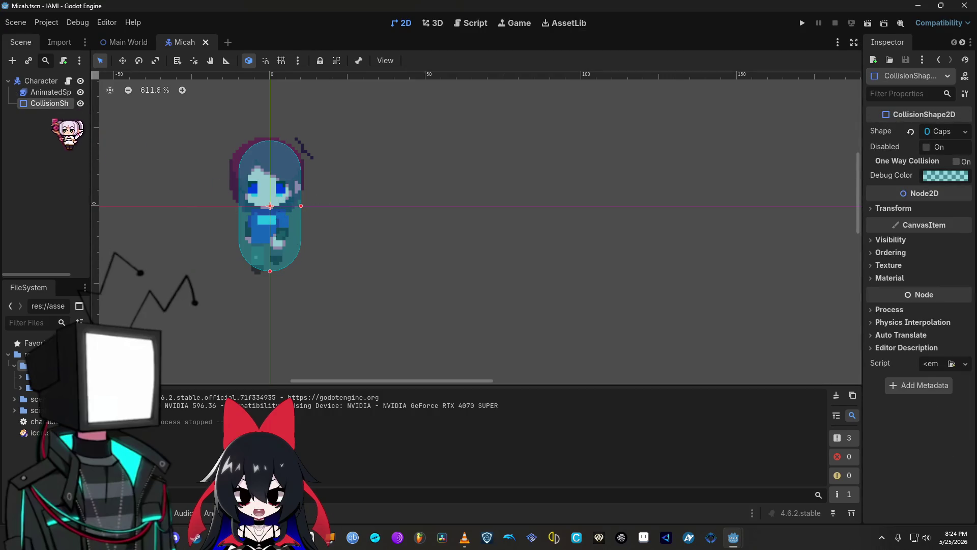
{"action": "left_click", "coordinate": [46, 94]}
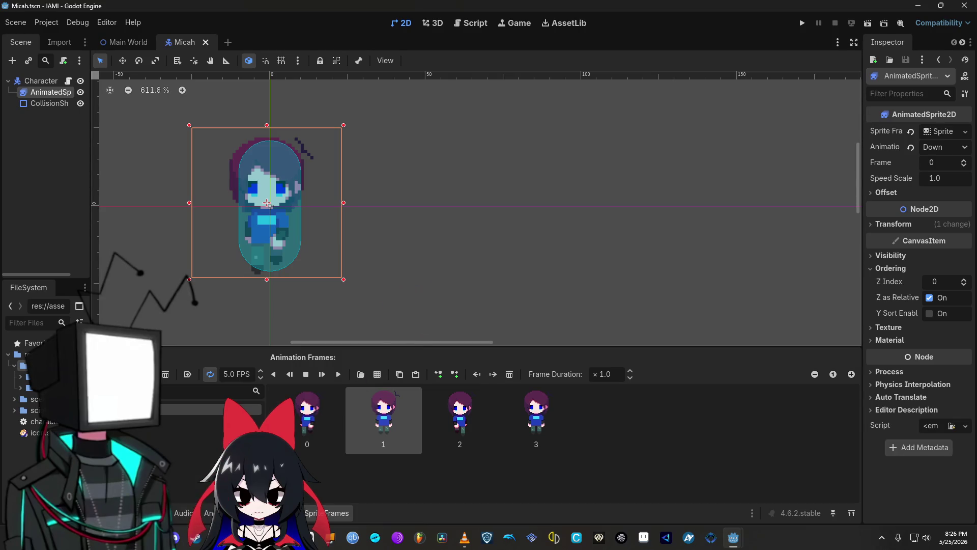
Bring up the Save As dialog for the *_Sprite_Sheet.png file in Downloads
{"action": "mouse_move", "coordinate": [183, 538]}
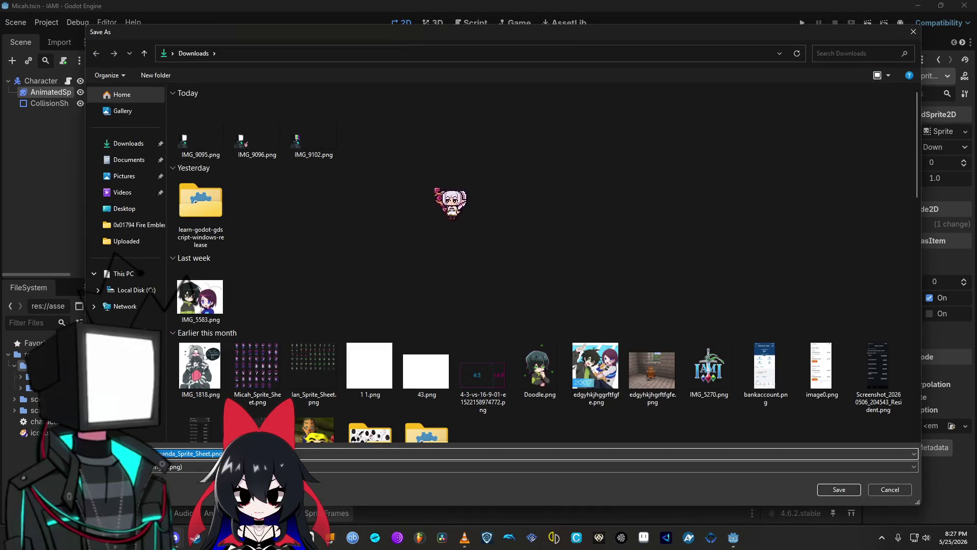
Dismiss the Save As dialog and reveal the desktop with DuckDuckGo's stop-frame results
{"action": "key", "text": "Return"}
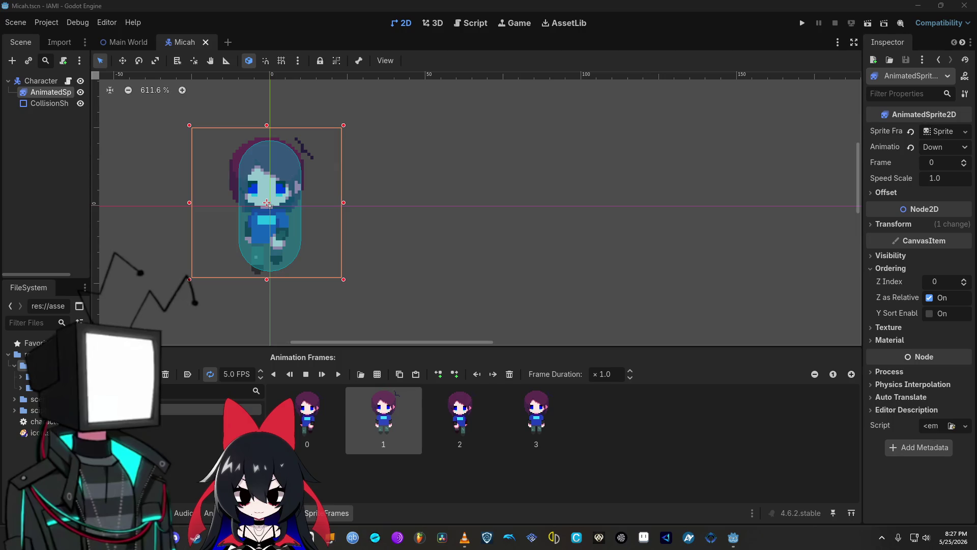
{"action": "key", "text": "super+d"}
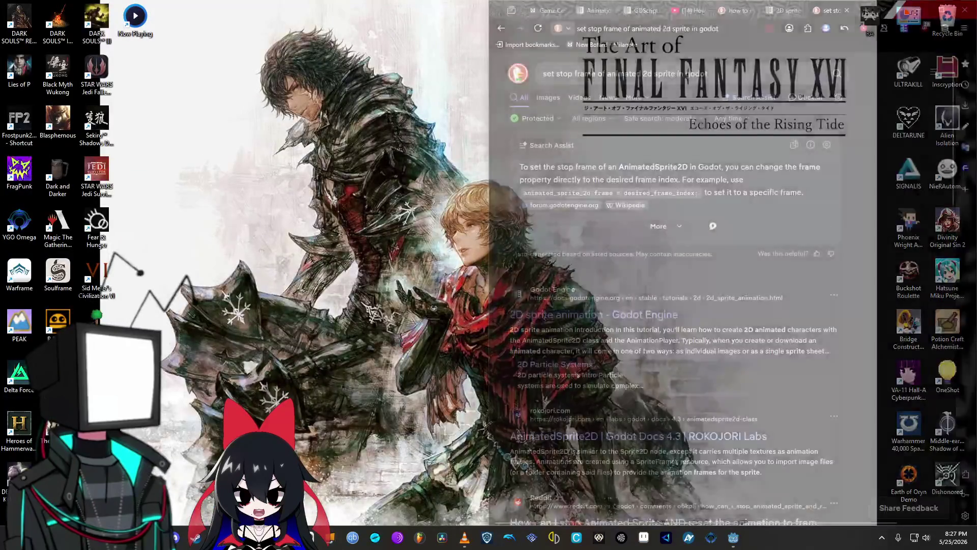
{"action": "key", "text": "super+d"}
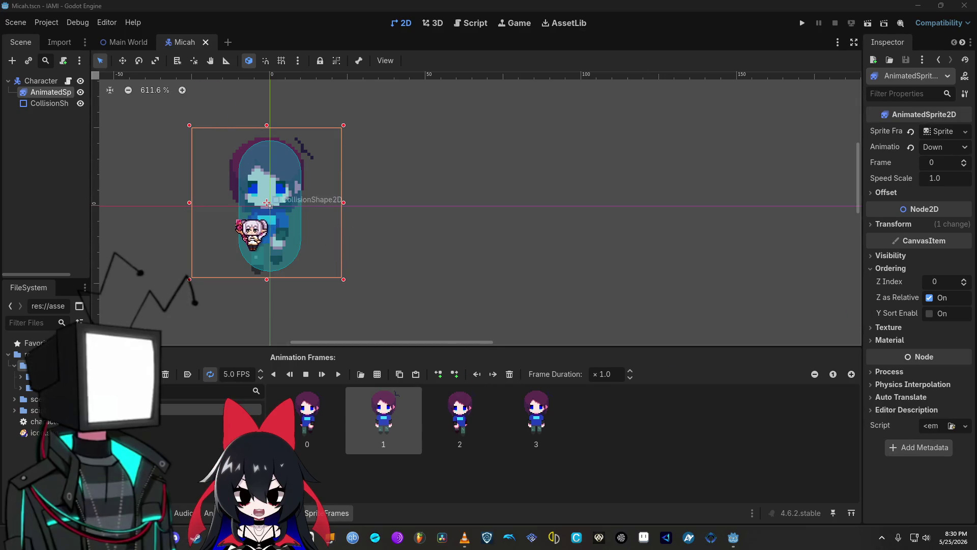
{"action": "scroll", "coordinate": [192, 218], "scroll_direction": "down", "scroll_amount": 2}
{"action": "mouse_move", "coordinate": [192, 218]}
{"action": "left_mouse_down"}
{"action": "mouse_move", "coordinate": [305, 231]}
{"action": "mouse_move", "coordinate": [393, 209]}
{"action": "mouse_move", "coordinate": [429, 234]}
{"action": "left_mouse_up"}
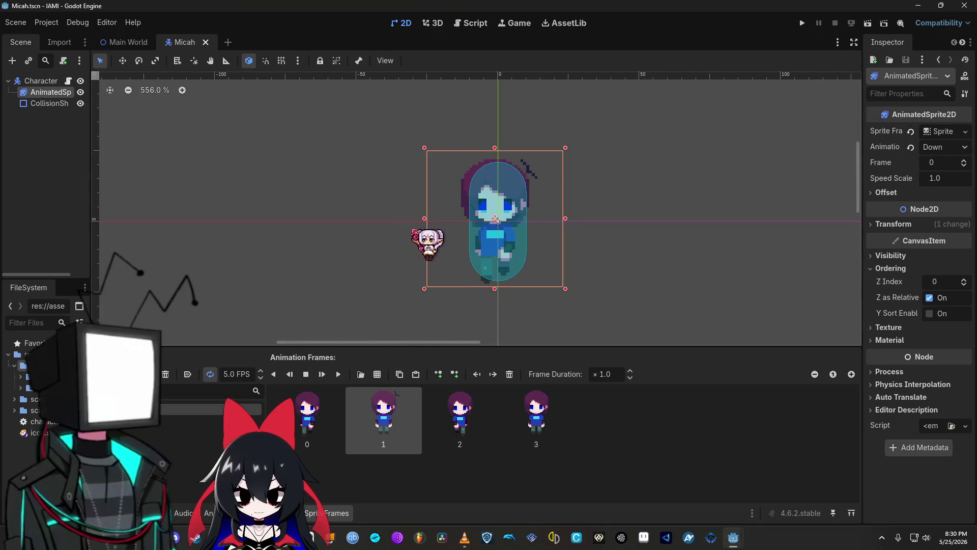
{"action": "scroll", "coordinate": [365, 235], "scroll_direction": "up", "scroll_amount": 2}
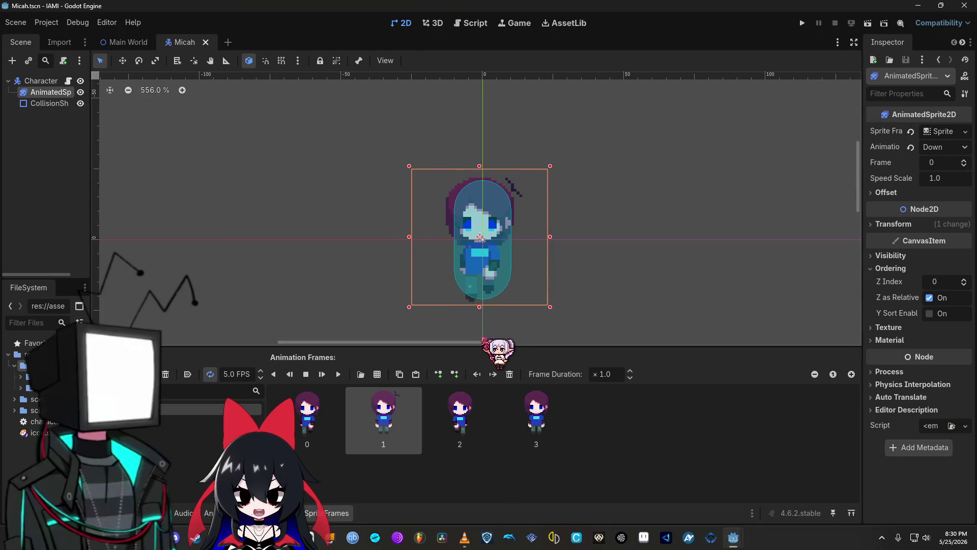
{"action": "left_click_drag", "start_coordinate": [479, 343], "coordinate": [480, 342]}
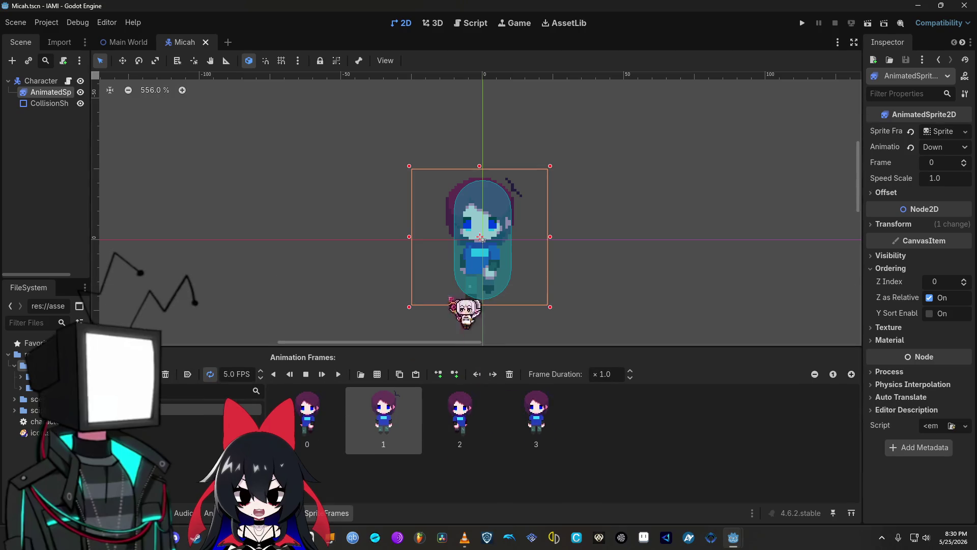
{"action": "scroll", "coordinate": [492, 249], "scroll_direction": "down", "scroll_amount": 2}
{"action": "scroll", "coordinate": [479, 238], "scroll_direction": "up", "scroll_amount": 4}
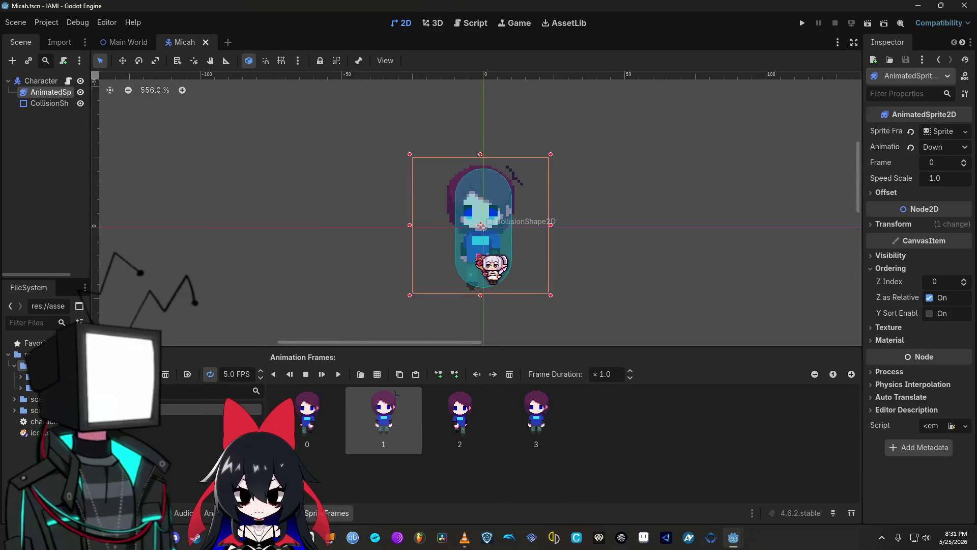
{"action": "scroll", "coordinate": [477, 256], "scroll_direction": "up", "scroll_amount": 1}
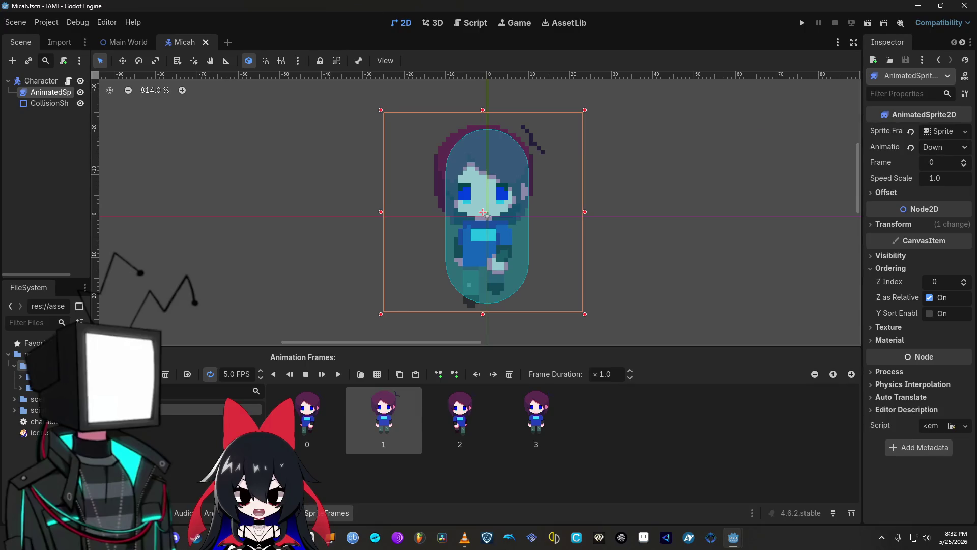
Show DuckDuckGo's 'set stop frame of animated 2d sprite in godot' results beside the editor
{"action": "key", "text": "super+d"}
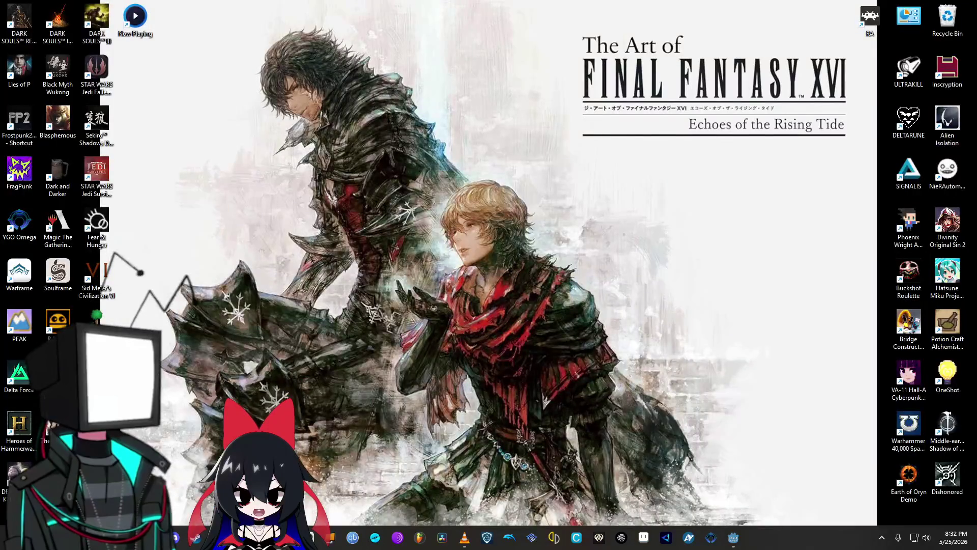
{"action": "key", "text": "alt+Tab"}
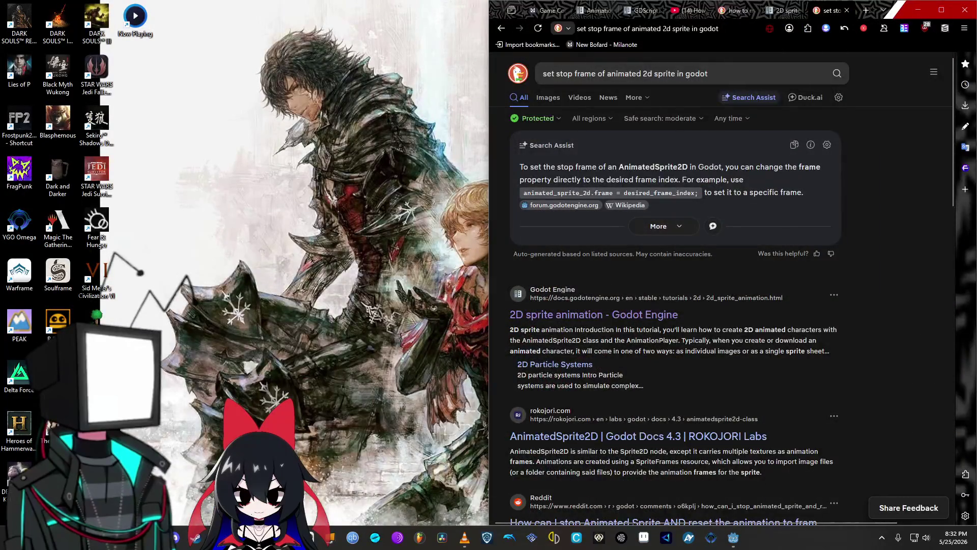
{"action": "key", "text": "alt+Tab"}
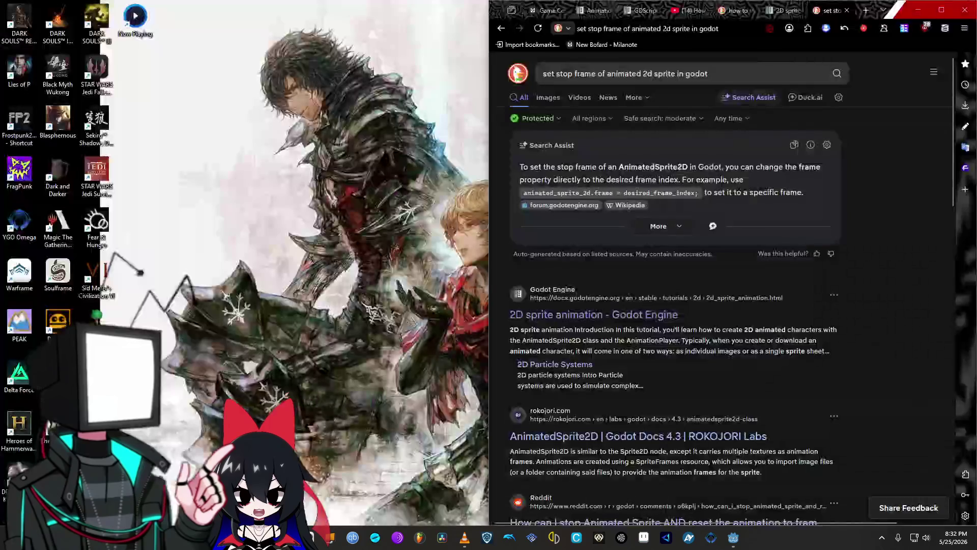
{"action": "key", "text": "alt+Tab"}
{"action": "key", "text": "alt+Tab"}
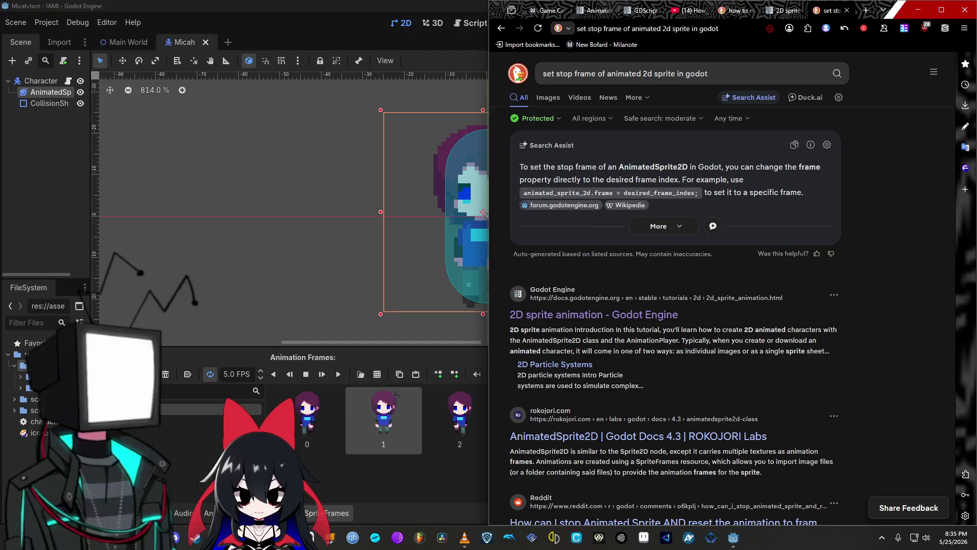
Skim the search results, then return to Godot and run the project again
{"action": "scroll", "coordinate": [759, 350], "scroll_direction": "down", "scroll_amount": 4}
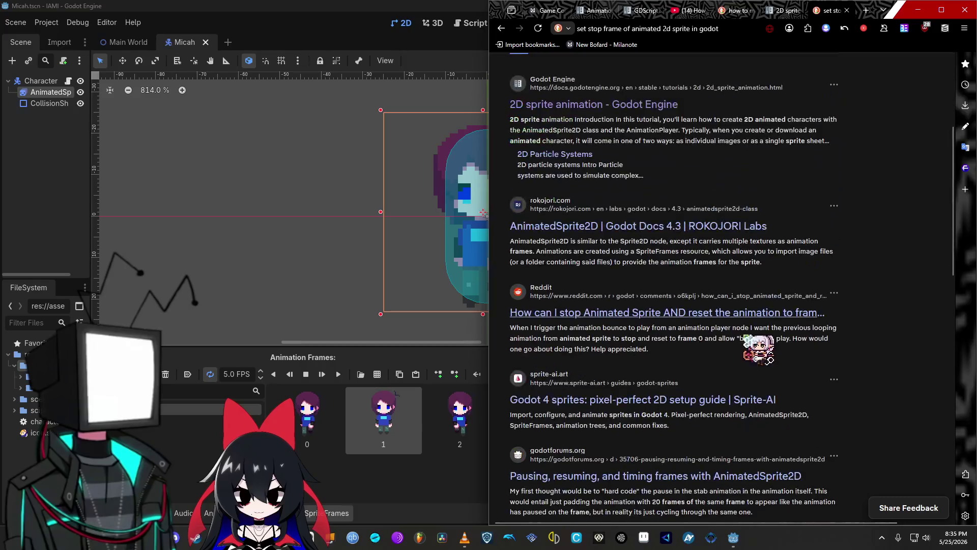
{"action": "scroll", "coordinate": [784, 336], "scroll_direction": "up", "scroll_amount": 4}
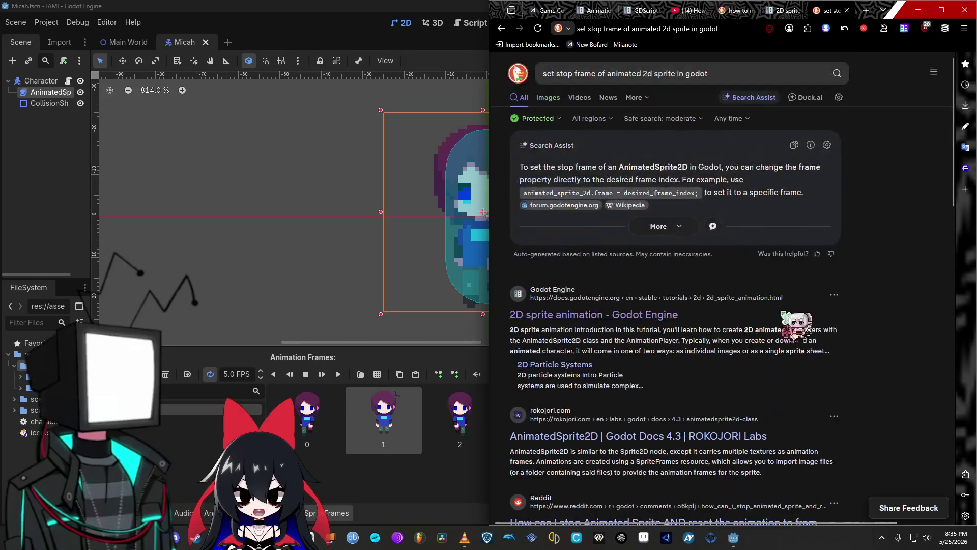
{"action": "left_click", "coordinate": [409, 485]}
{"action": "left_click", "coordinate": [803, 23]}
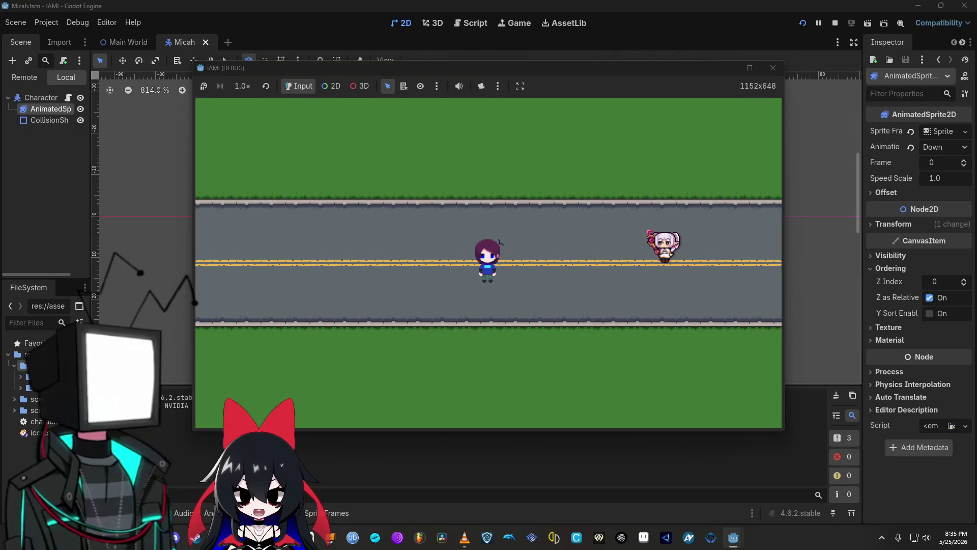
Walk Micah up and down the vertical road, then right and up onto the horizontal road
{"action": "key", "text": "Up"}
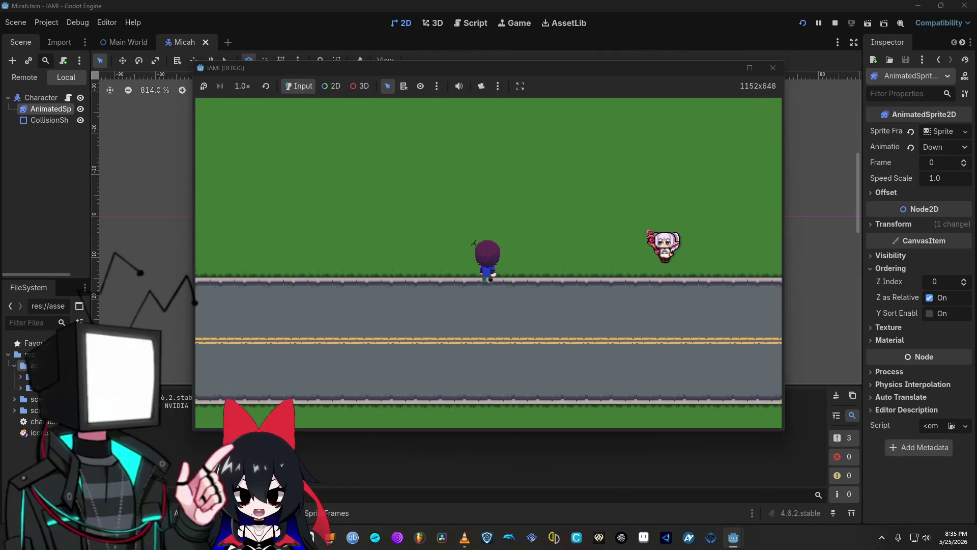
{"action": "key", "text": "Down"}
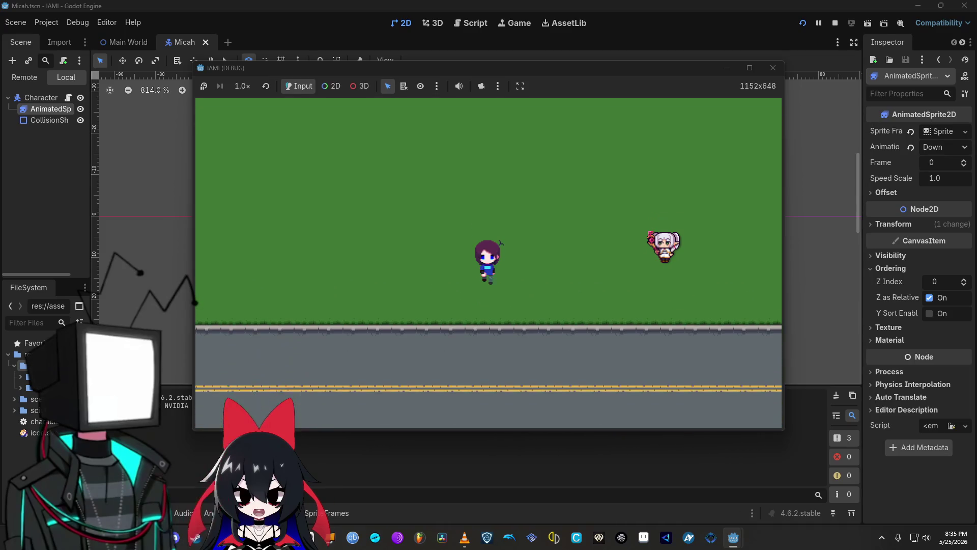
{"action": "key", "text": "Down"}
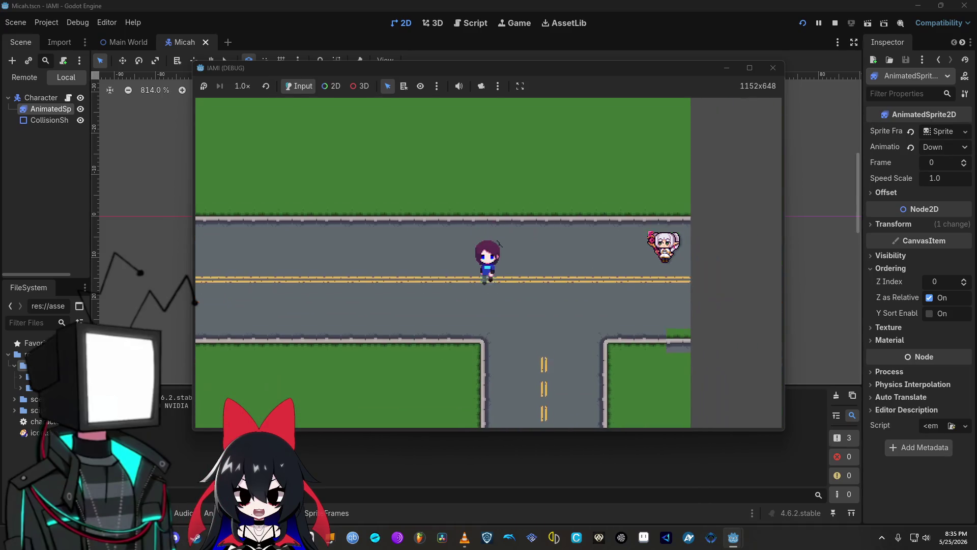
{"action": "key", "text": "Right"}
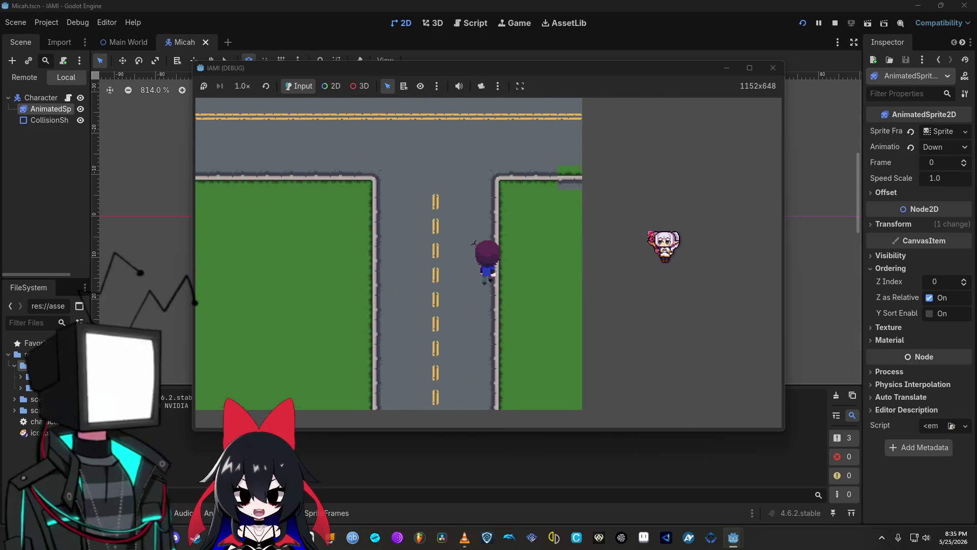
{"action": "key", "text": "Up"}
{"action": "key", "text": "Right"}
{"action": "key", "text": "Right"}
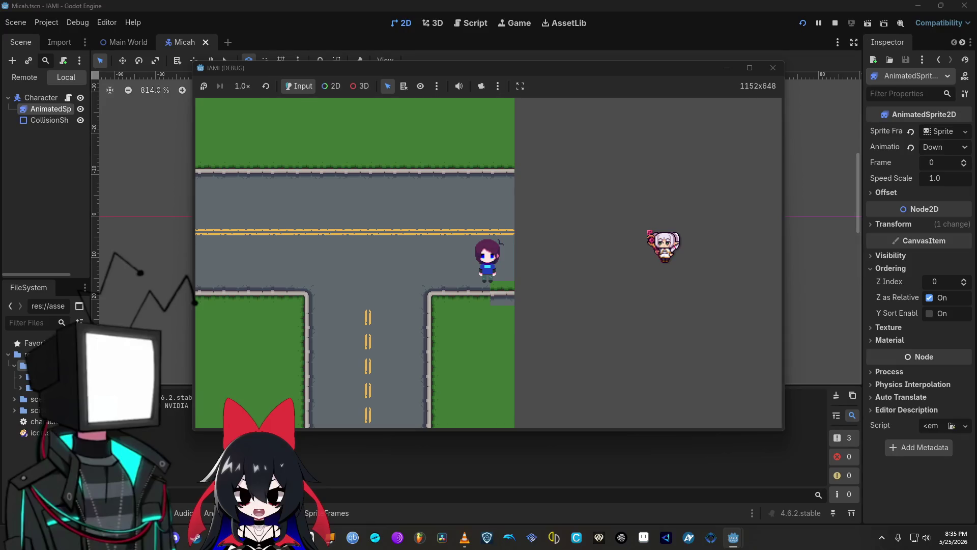
Walk Micah diagonally up-left, left to the map's edge, down, right across the grass, then up the road
{"action": "key", "text": "Left"}
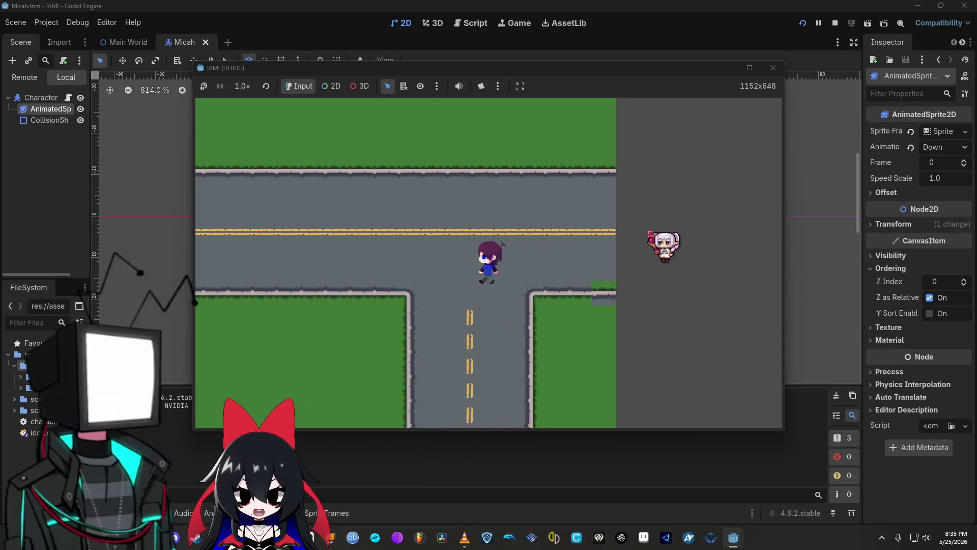
{"action": "key", "text": "Up"}
{"action": "key", "text": "Left"}
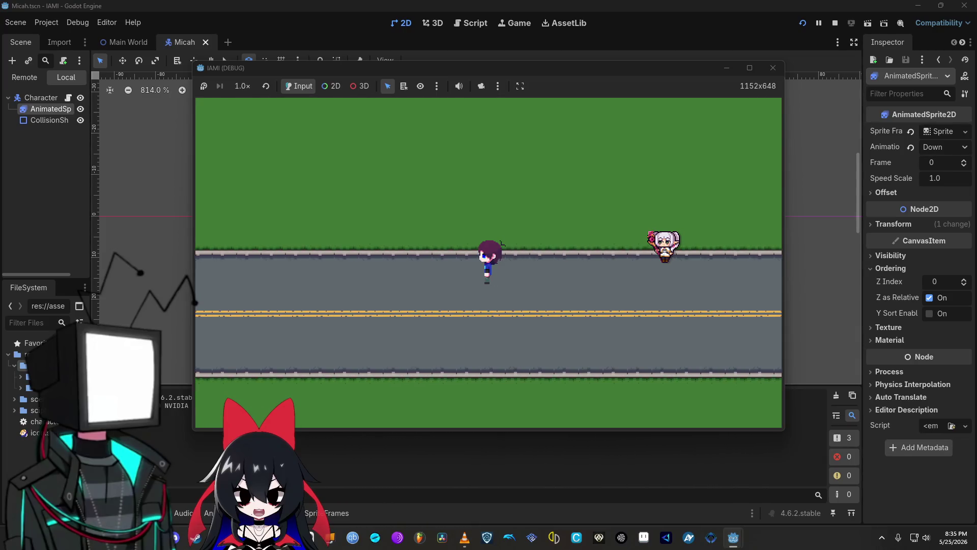
{"action": "key", "text": "Left"}
{"action": "key", "text": "Down"}
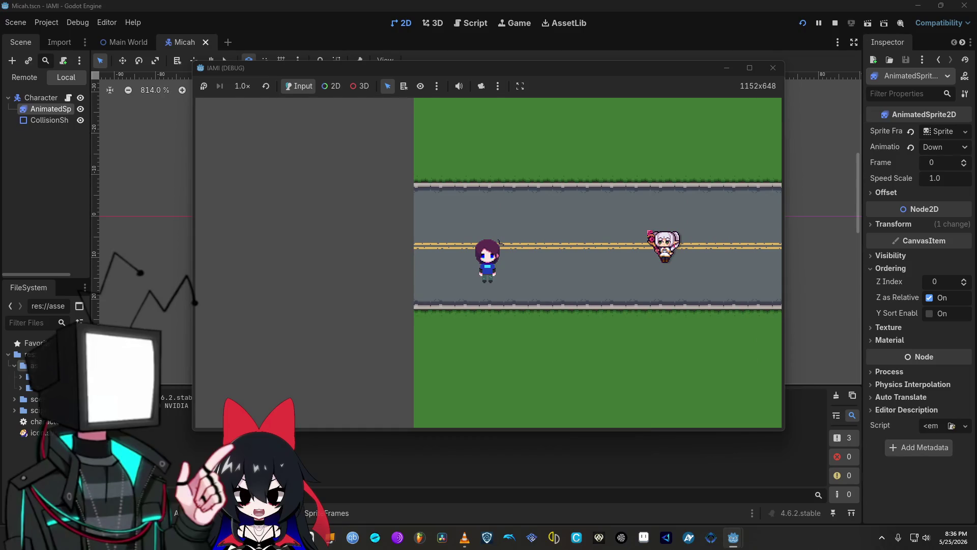
{"action": "key", "text": "Right"}
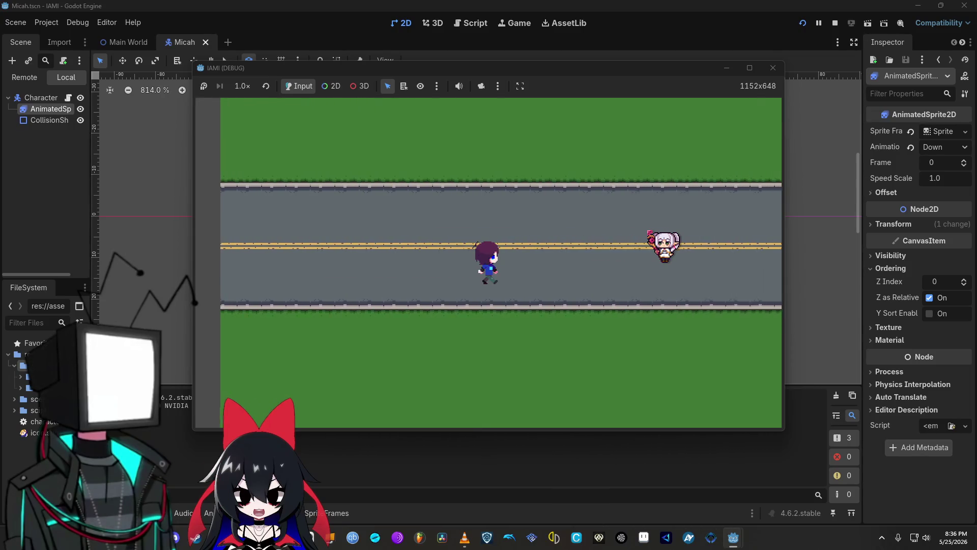
{"action": "key", "text": "Down"}
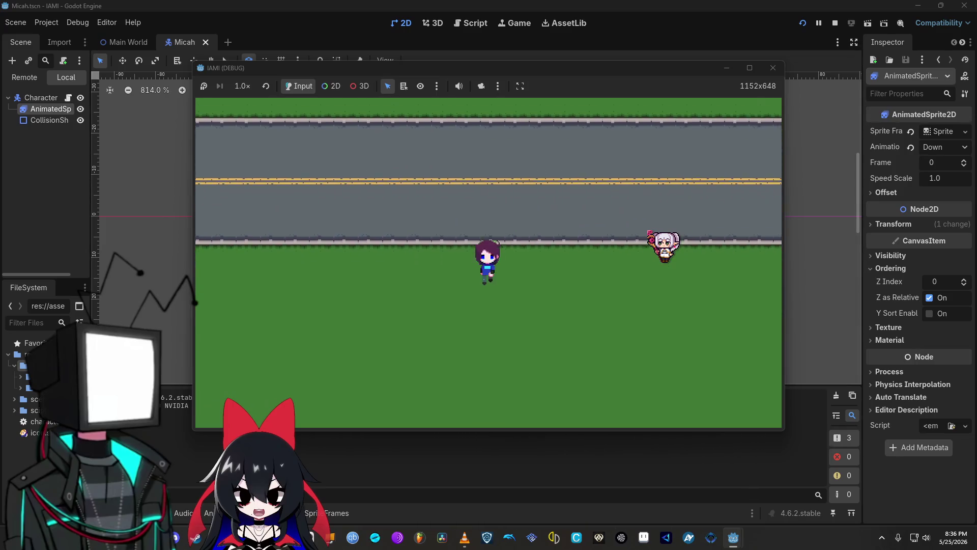
{"action": "key", "text": "Right"}
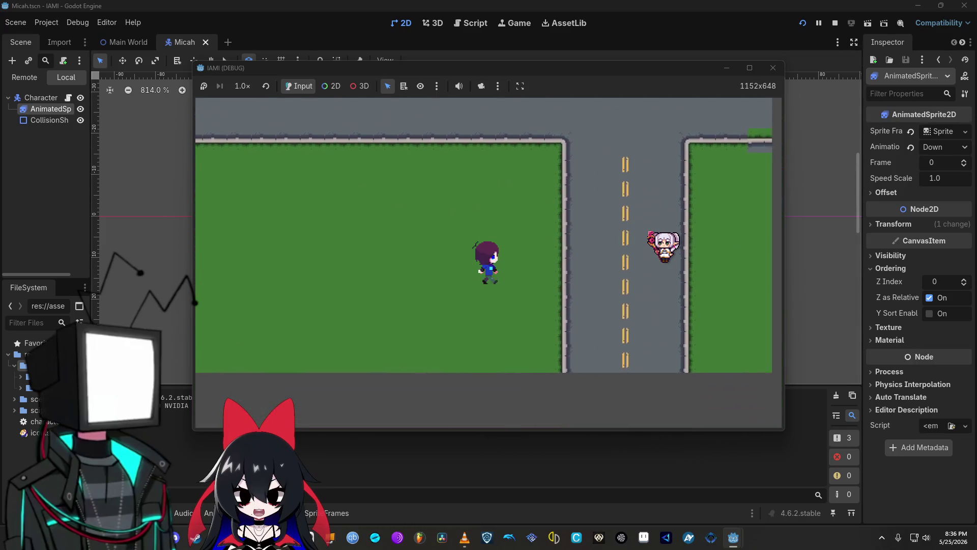
{"action": "key", "text": "Up"}
{"action": "key", "text": "Up"}
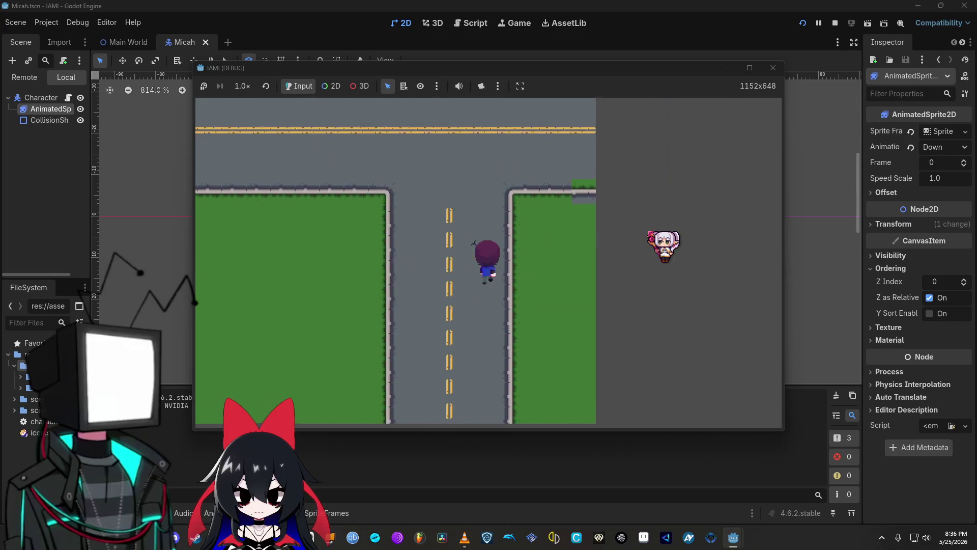
{"action": "key", "text": "Up"}
{"action": "key", "text": "Left"}
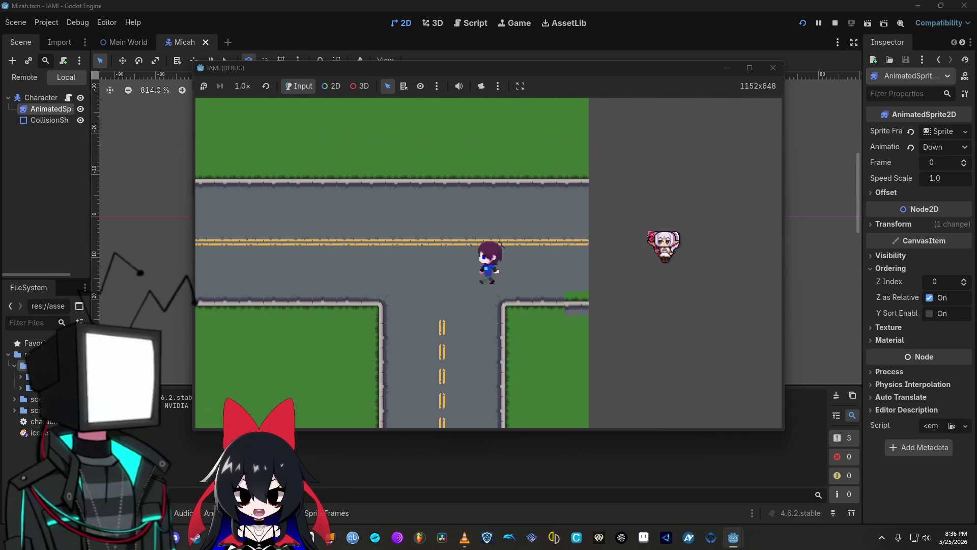
{"action": "key", "text": "Down"}
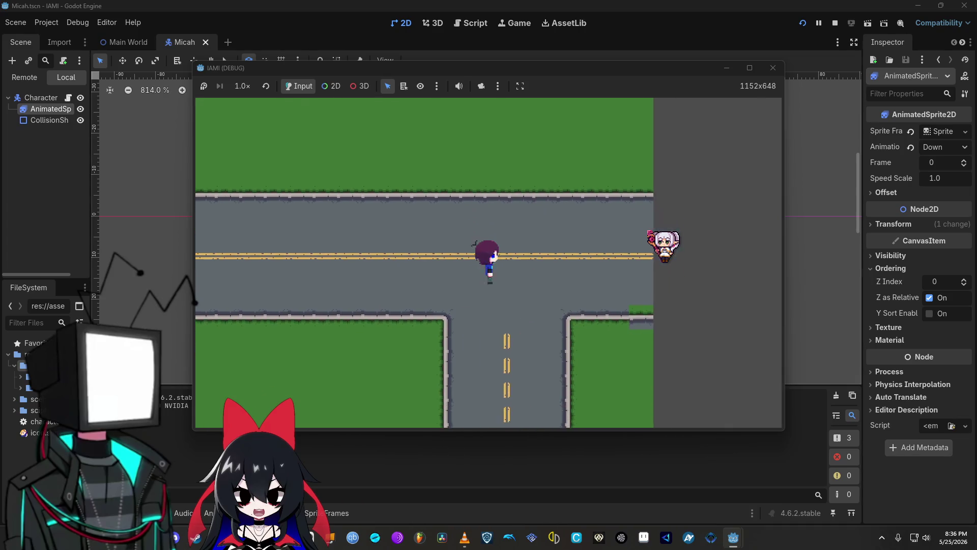
Walk Micah around the side roads, checking his facing direction and idle stop after each release
{"action": "key", "text": "Left"}
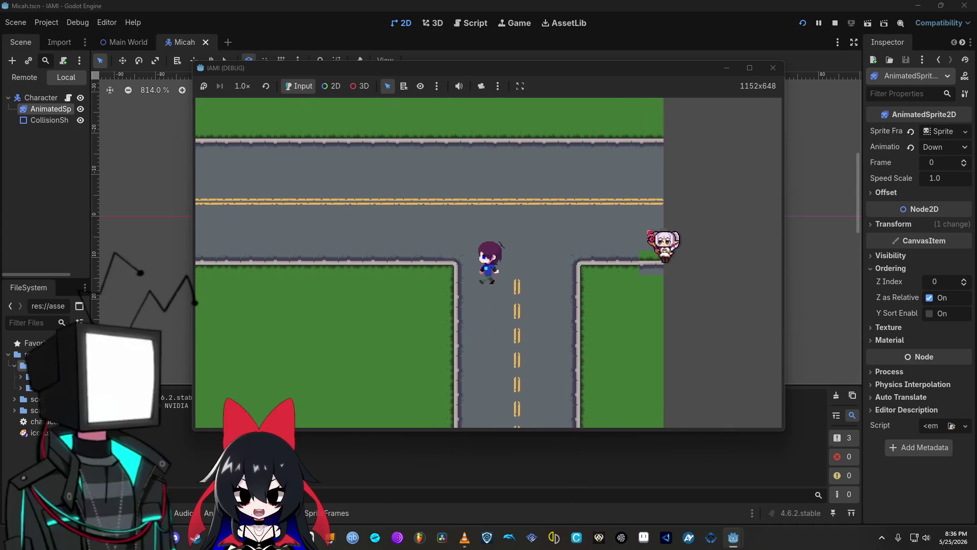
{"action": "key", "text": "Down"}
{"action": "key", "text": "Up"}
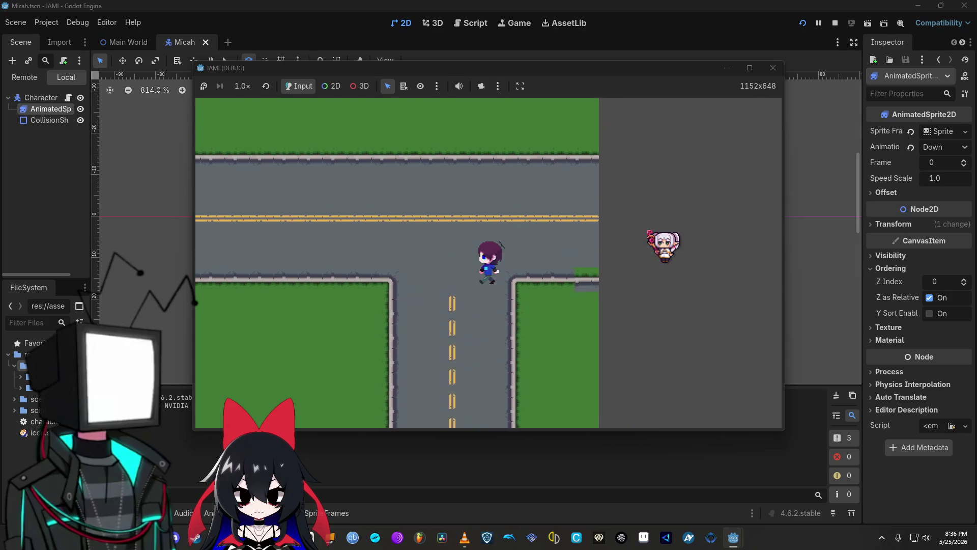
{"action": "key", "text": "Left"}
{"action": "key", "text": "Right"}
{"action": "key", "text": "Down"}
{"action": "key", "text": "Right"}
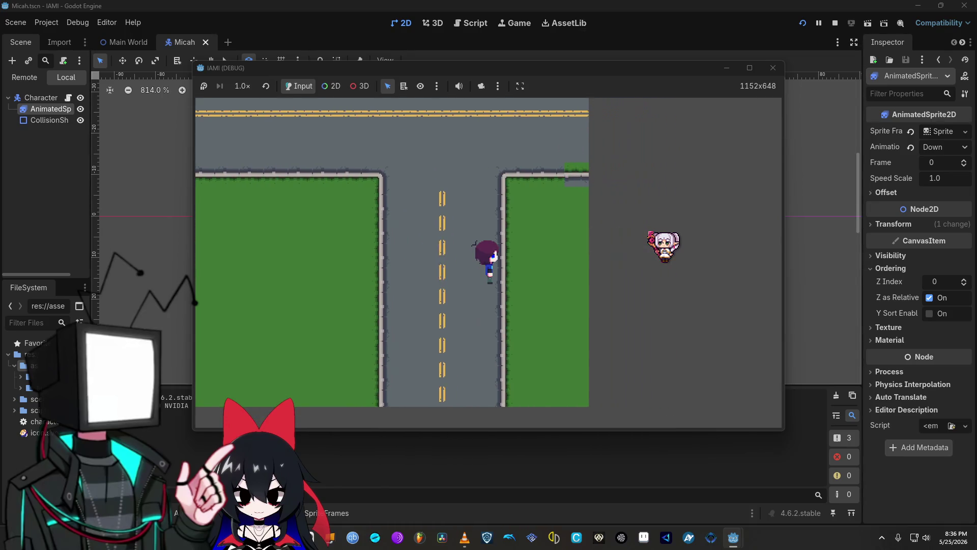
{"action": "key", "text": "Up"}
{"action": "key", "text": "Left"}
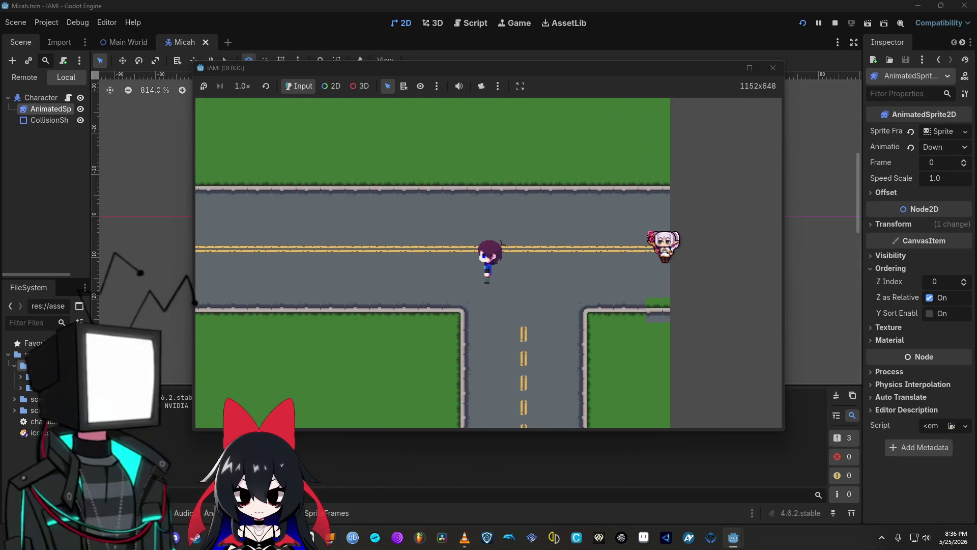
{"action": "key", "text": "Down"}
{"action": "key", "text": "Right"}
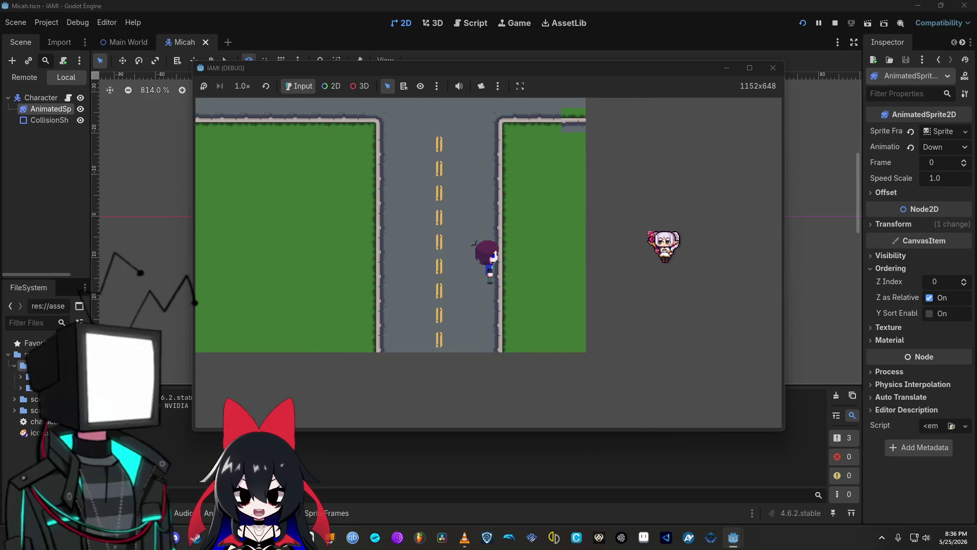
{"action": "key", "text": "Up"}
{"action": "key", "text": "Right"}
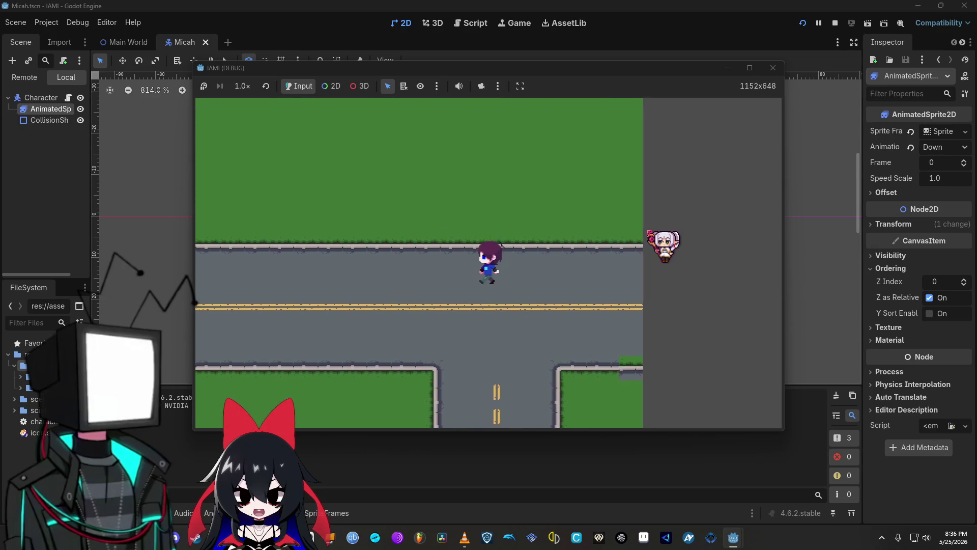
{"action": "key", "text": "Down"}
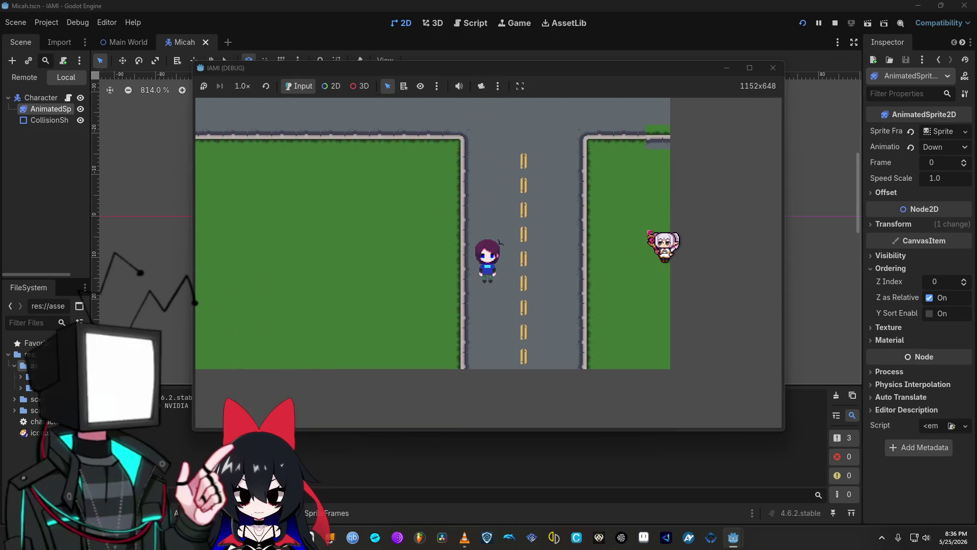
Loop Micah right, up, left and down around the intersection, confirming each direction's walk animation
{"action": "key", "text": "Right"}
{"action": "key", "text": "Up"}
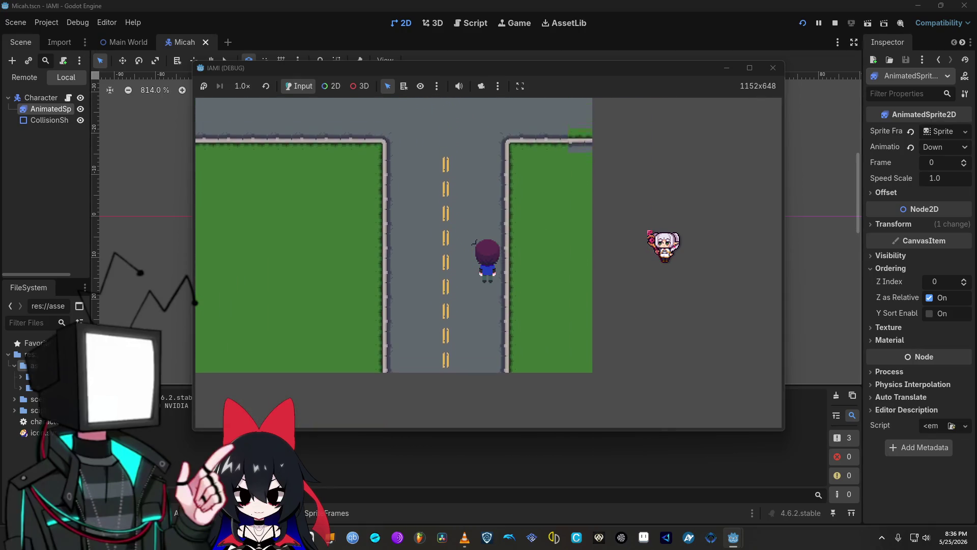
{"action": "key", "text": "Left"}
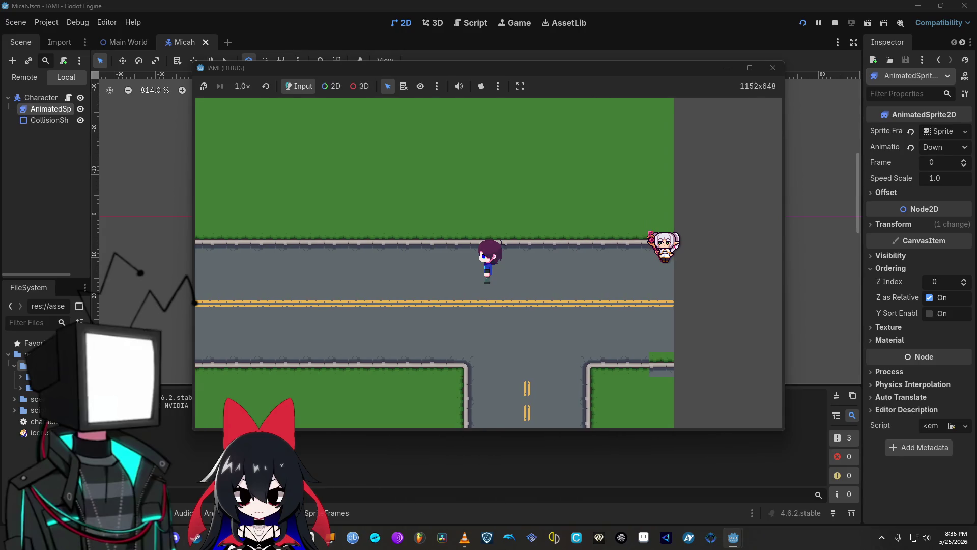
{"action": "key", "text": "Down"}
{"action": "key", "text": "Down"}
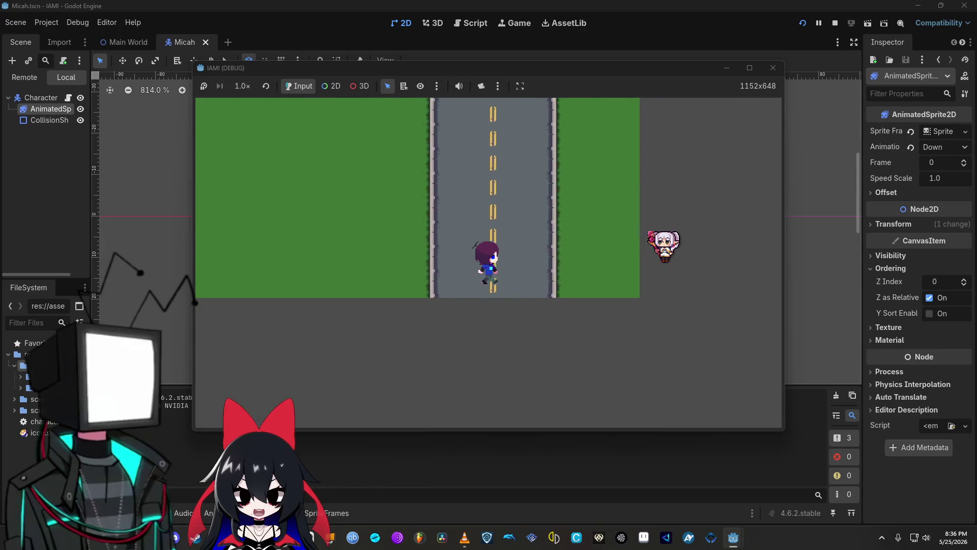
{"action": "key", "text": "Right"}
{"action": "key", "text": "Up"}
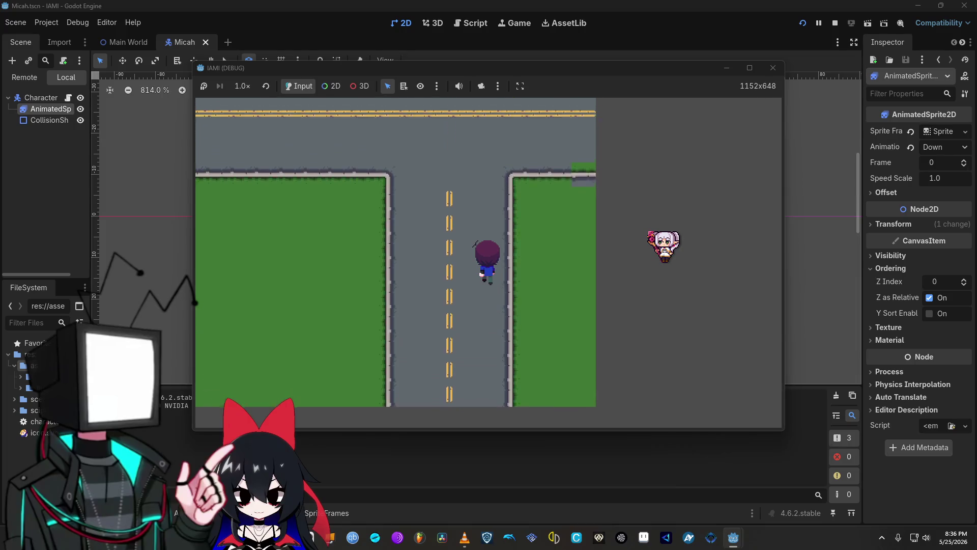
{"action": "key", "text": "Left"}
{"action": "key", "text": "Left"}
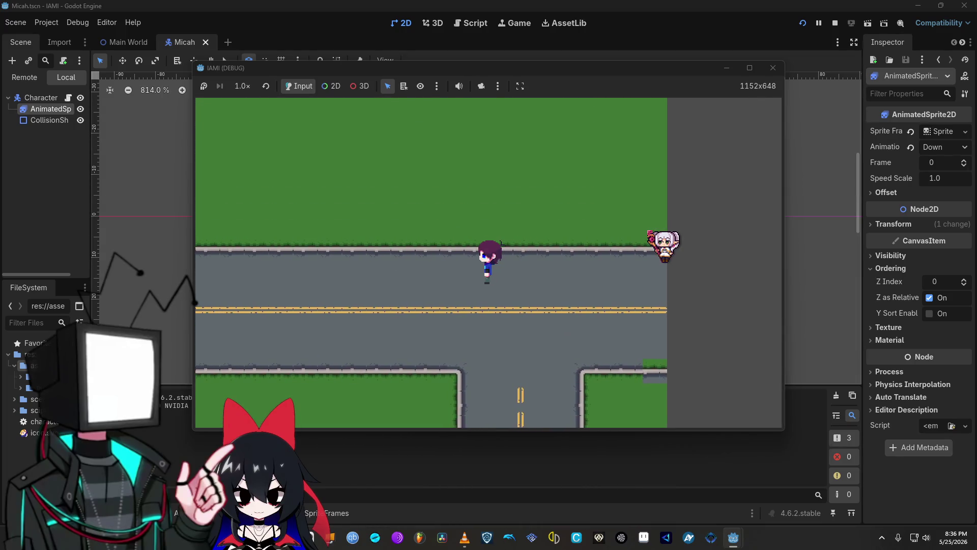
{"action": "key", "text": "Down"}
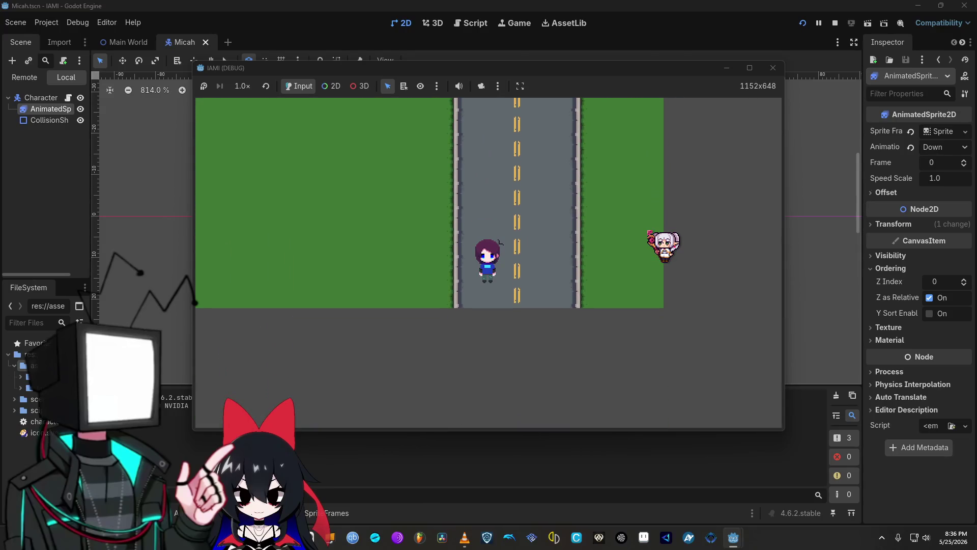
{"action": "key", "text": "Right"}
{"action": "key", "text": "Left"}
{"action": "key", "text": "Up"}
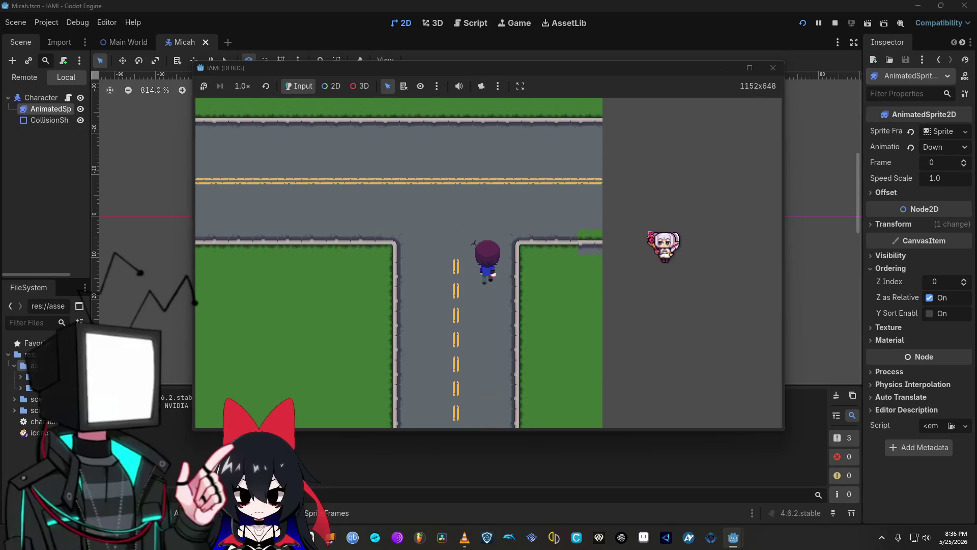
{"action": "key", "text": "Left"}
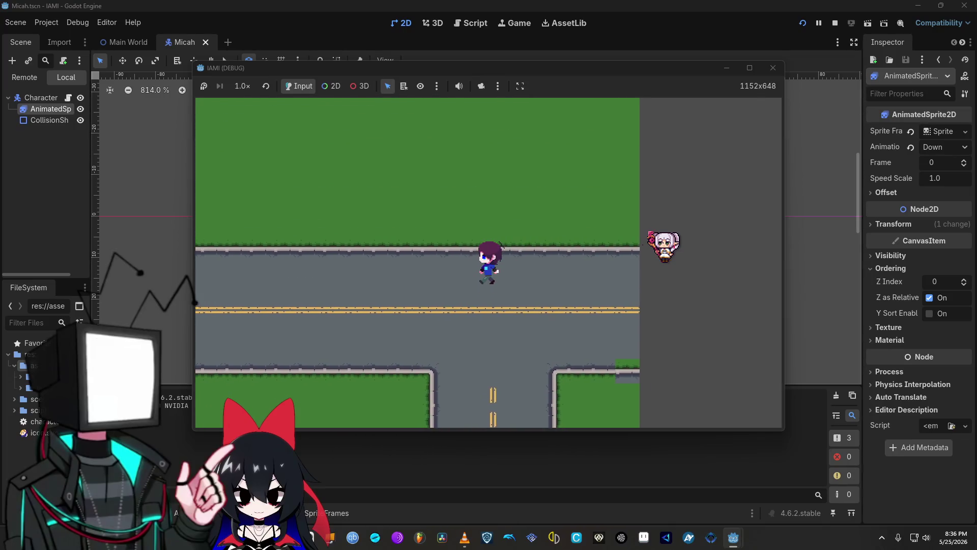
{"action": "key", "text": "Down"}
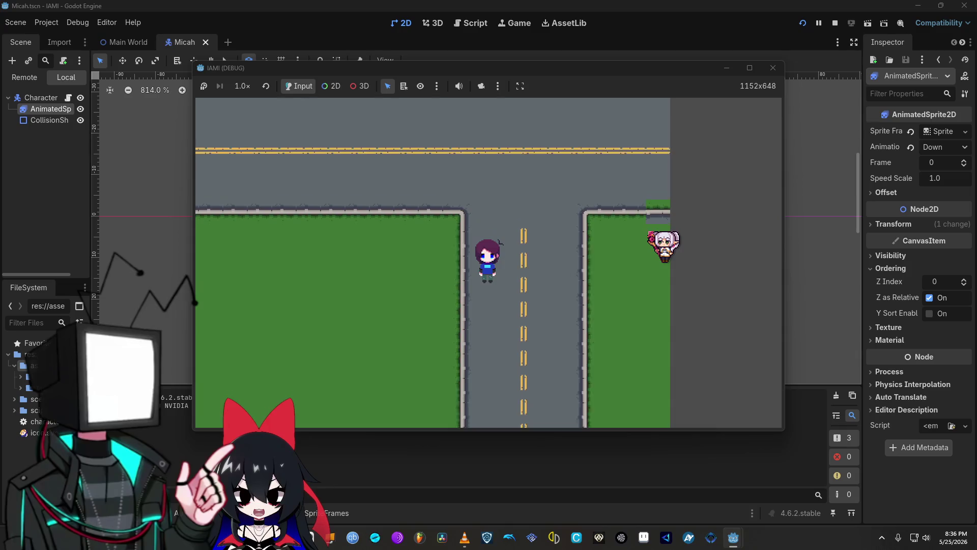
{"action": "key", "text": "Right"}
{"action": "key", "text": "Up"}
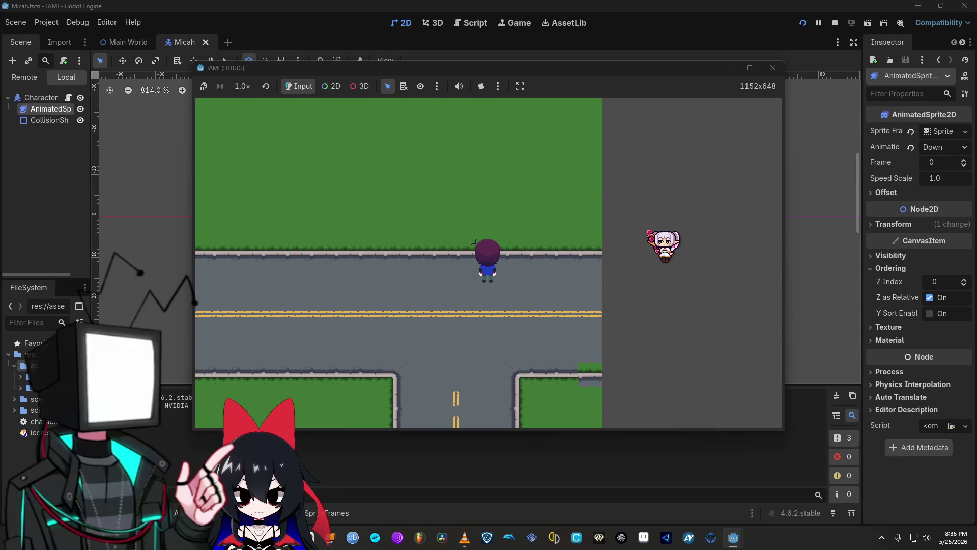
{"action": "key", "text": "Left"}
{"action": "key", "text": "Down"}
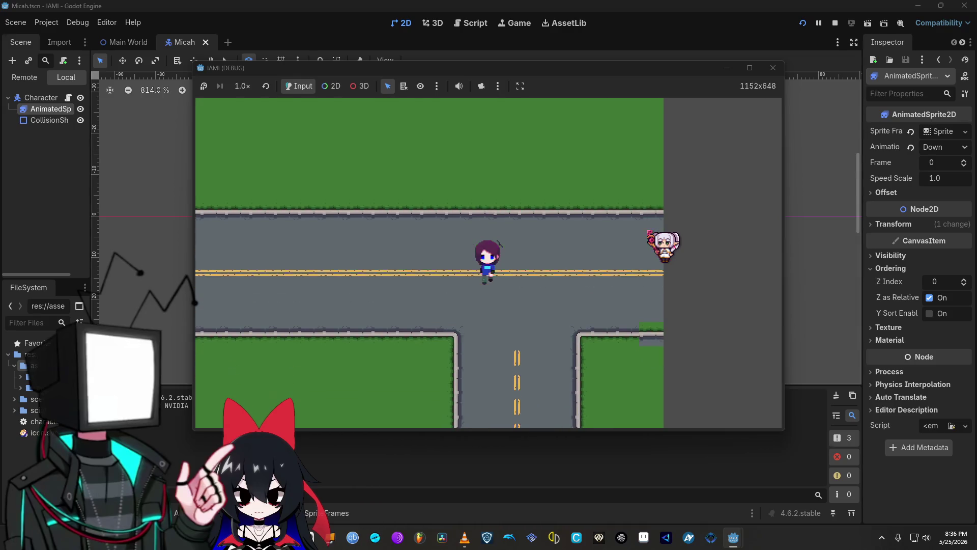
{"action": "key", "text": "Right"}
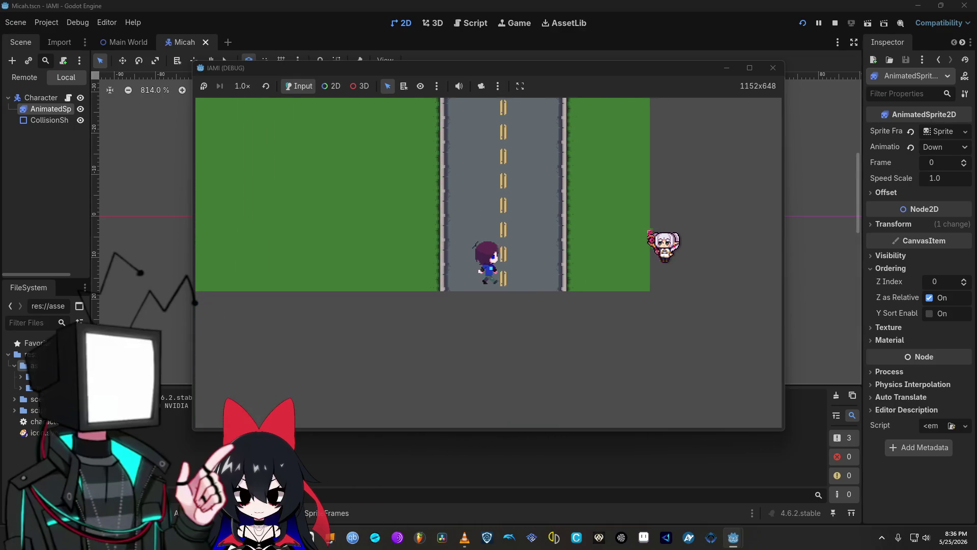
Keep looping Micah through all four directions, ending below the intersection facing up
{"action": "key", "text": "Up"}
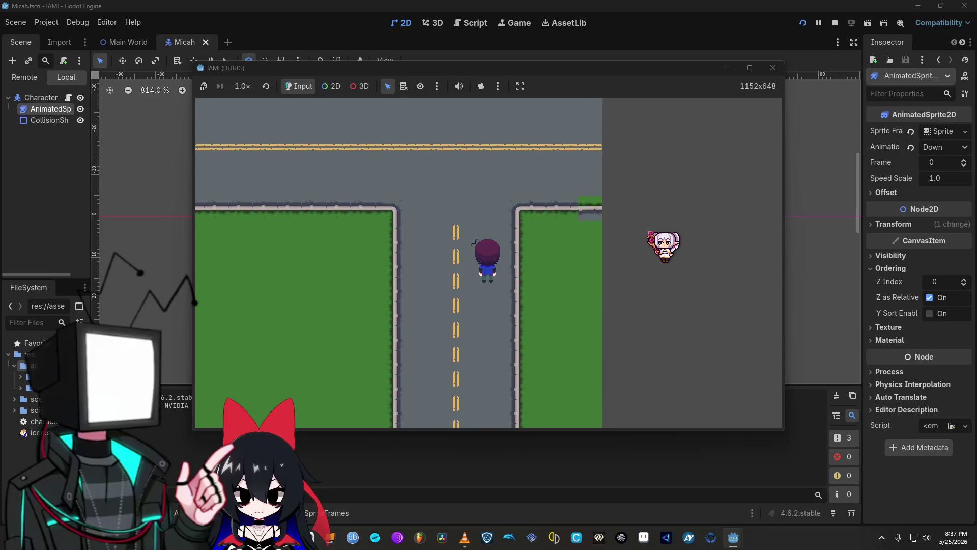
{"action": "key", "text": "Left"}
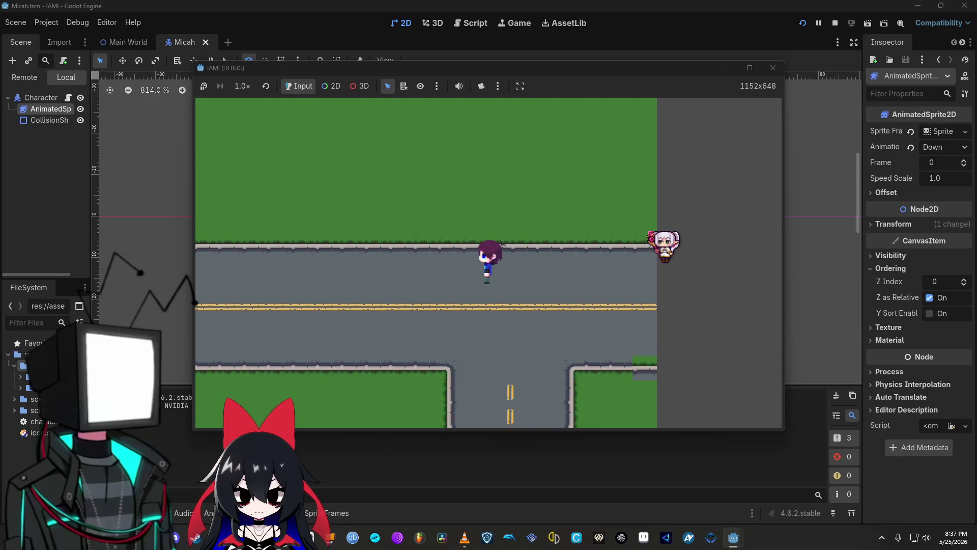
{"action": "key", "text": "Down"}
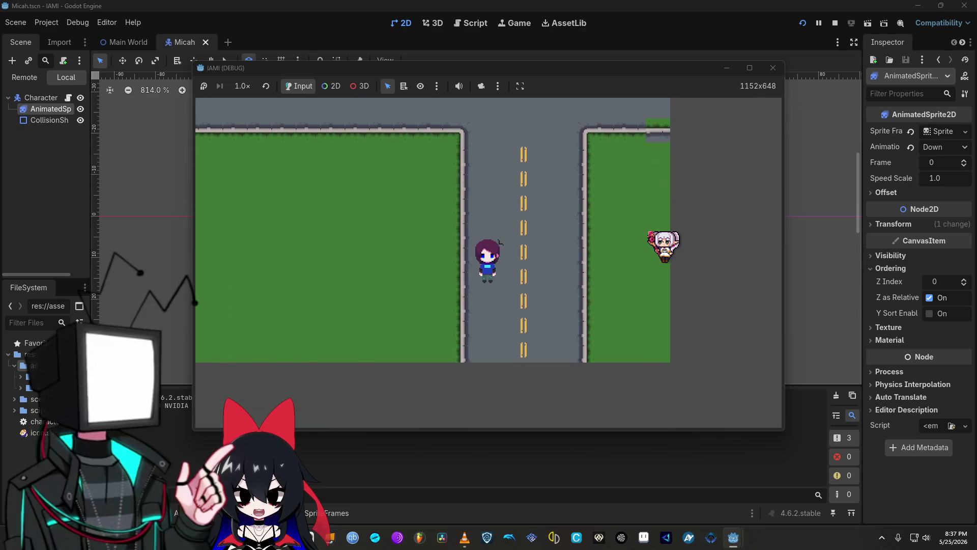
{"action": "key", "text": "Up"}
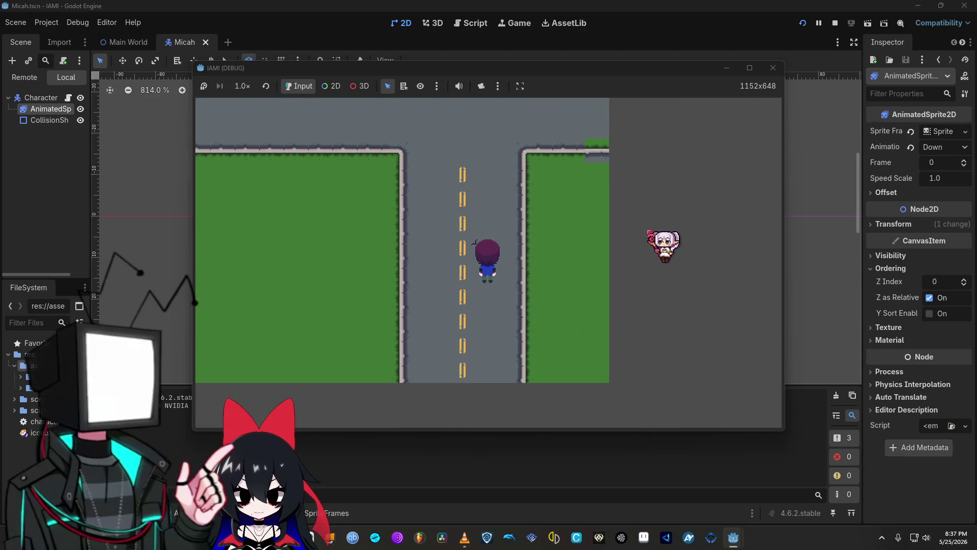
{"action": "key", "text": "Up"}
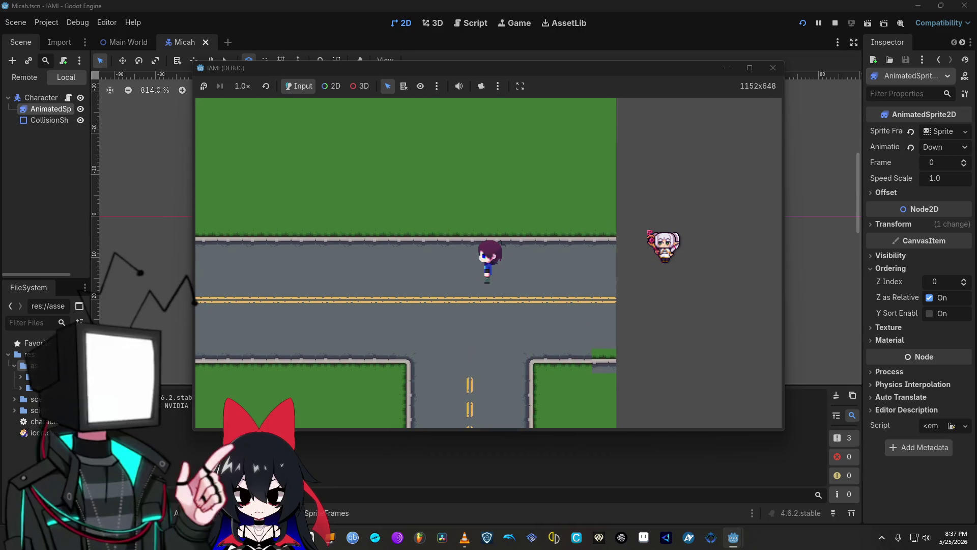
{"action": "key", "text": "Down"}
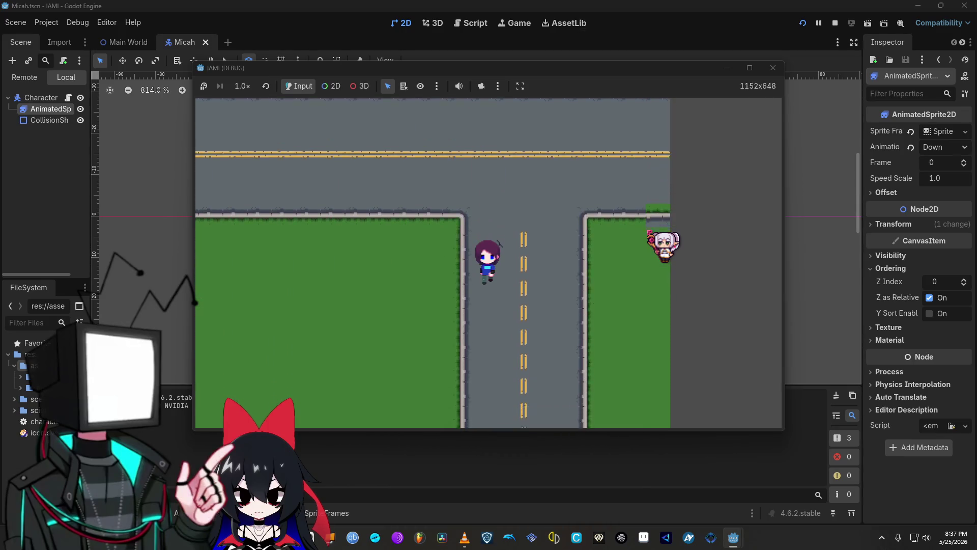
{"action": "key", "text": "Right"}
{"action": "key", "text": "Up"}
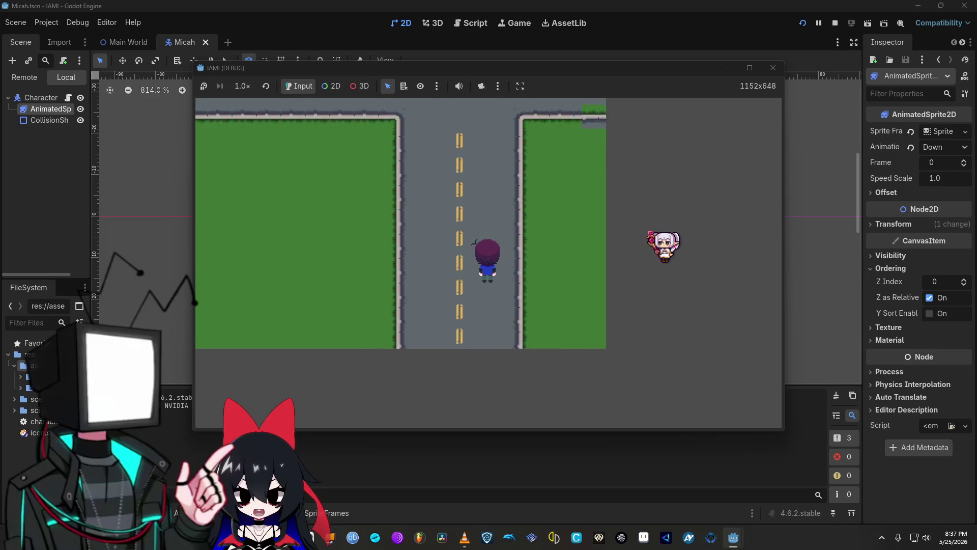
{"action": "key", "text": "Left"}
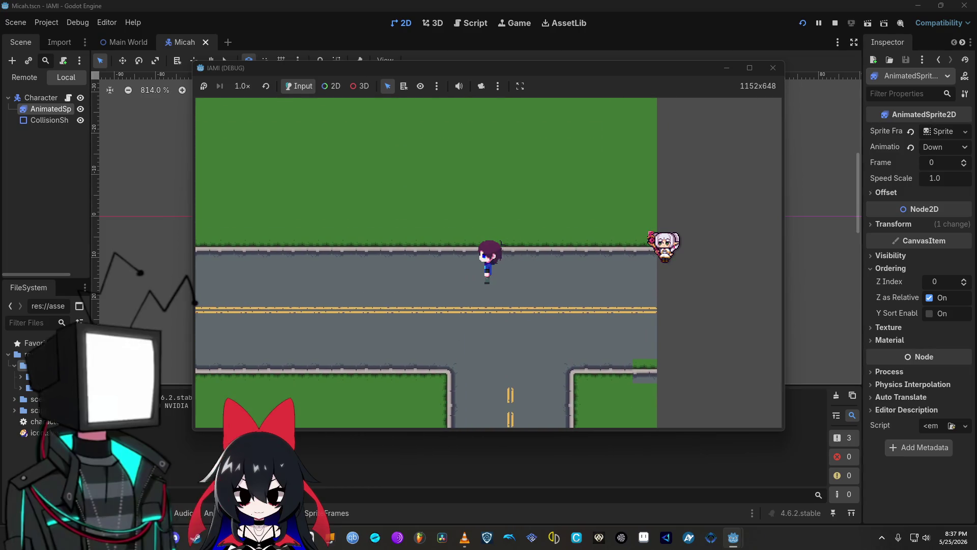
{"action": "key", "text": "Down"}
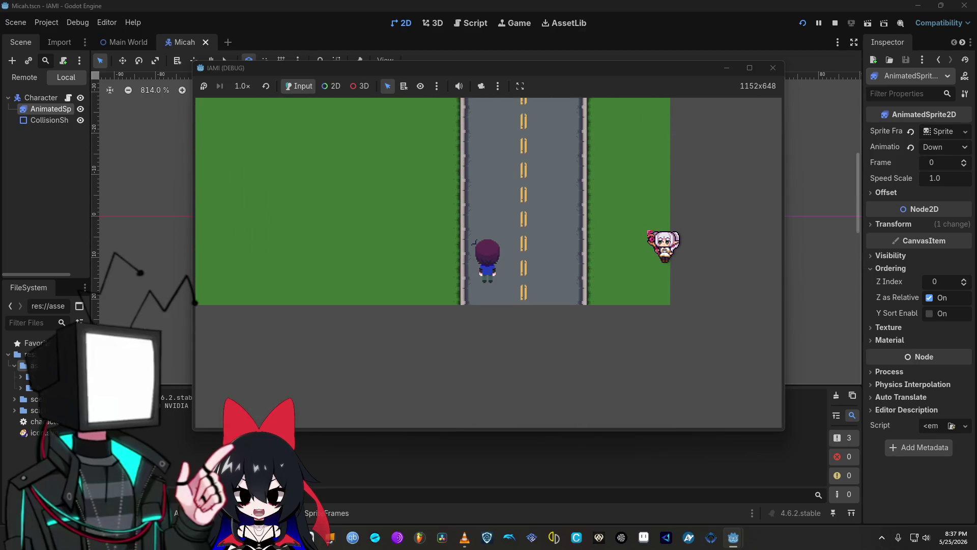
{"action": "key", "text": "Right"}
{"action": "key", "text": "Up"}
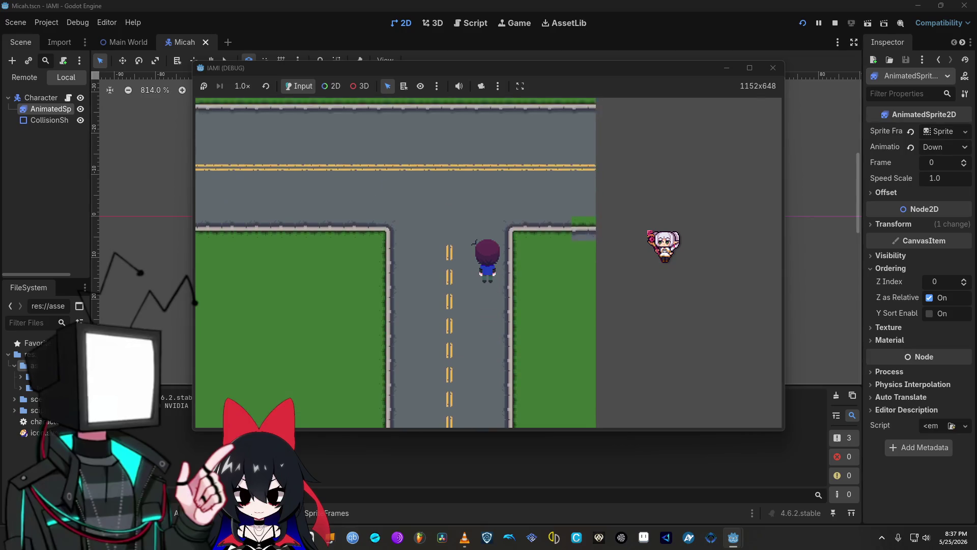
{"action": "key", "text": "Left"}
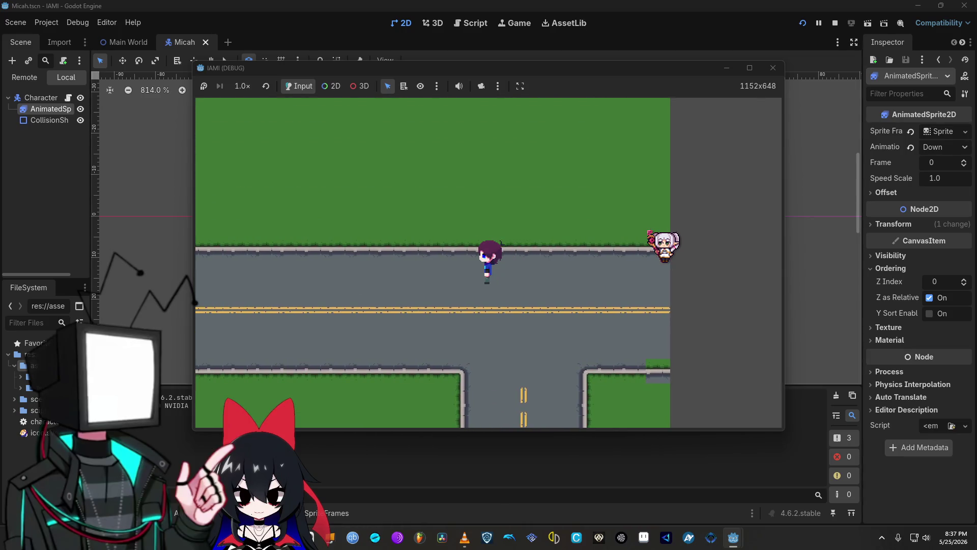
{"action": "key", "text": "Down"}
{"action": "key", "text": "Down"}
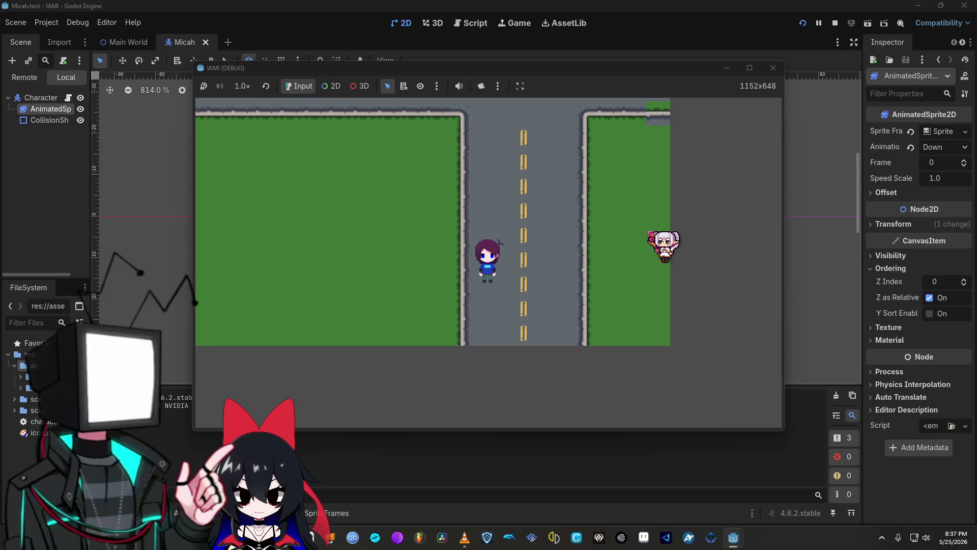
{"action": "key", "text": "Right"}
{"action": "key", "text": "Down"}
{"action": "key", "text": "Left"}
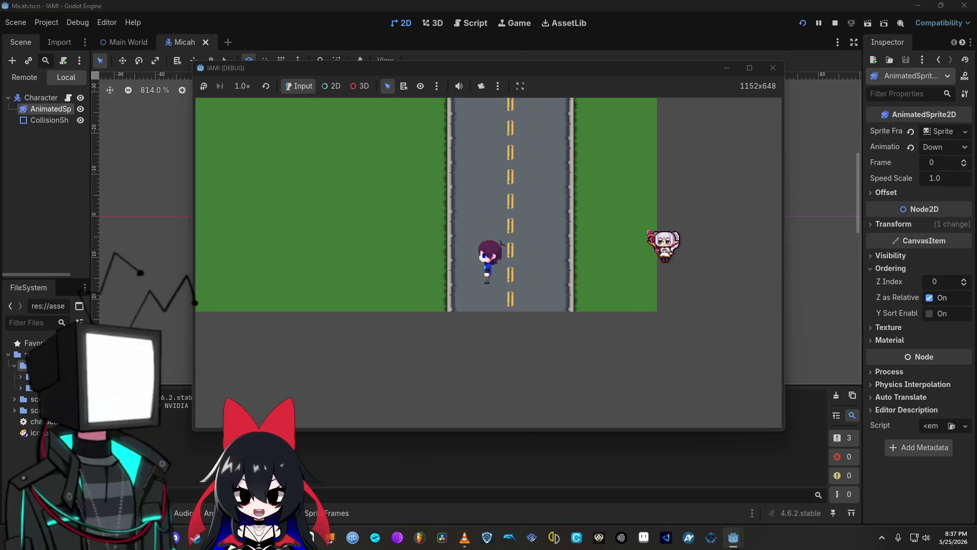
{"action": "key", "text": "Up"}
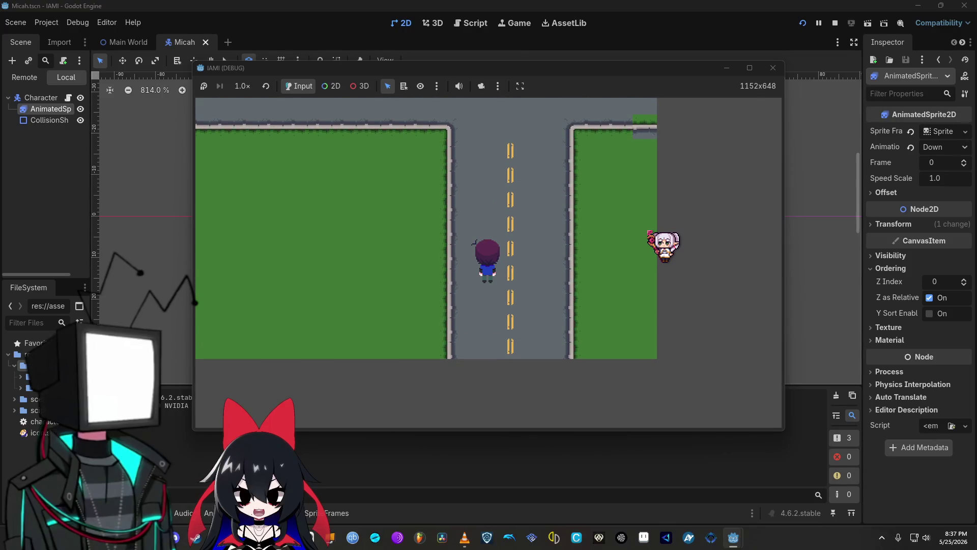
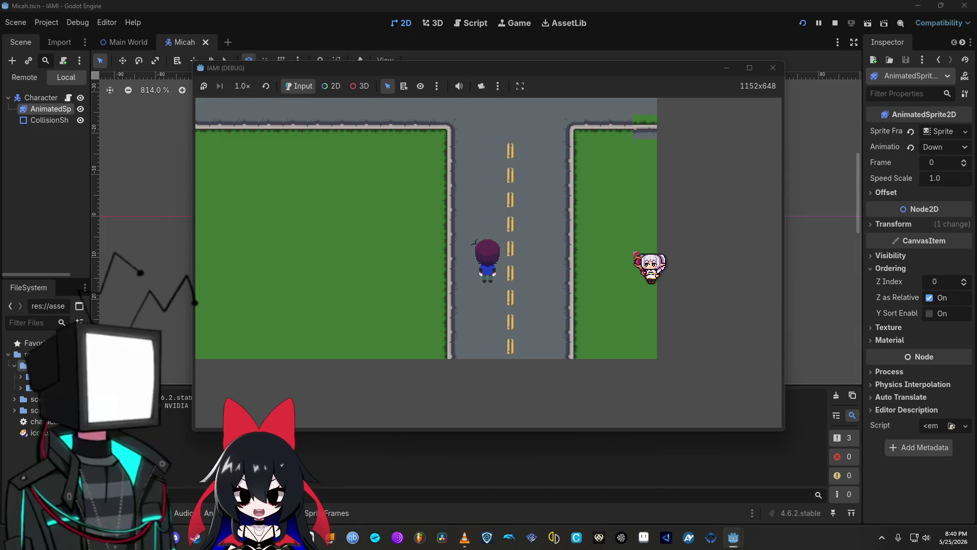
Walk the player up, right, left and onto the grass toward the map's top edge
{"action": "key", "text": "Up"}
{"action": "key", "text": "Right"}
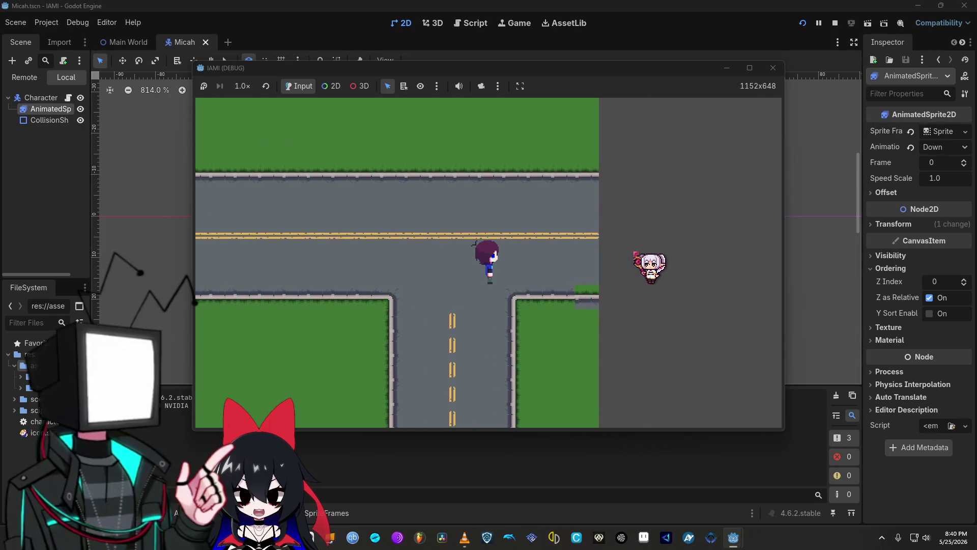
{"action": "key", "text": "Left"}
{"action": "key", "text": "Up"}
{"action": "key", "text": "Right"}
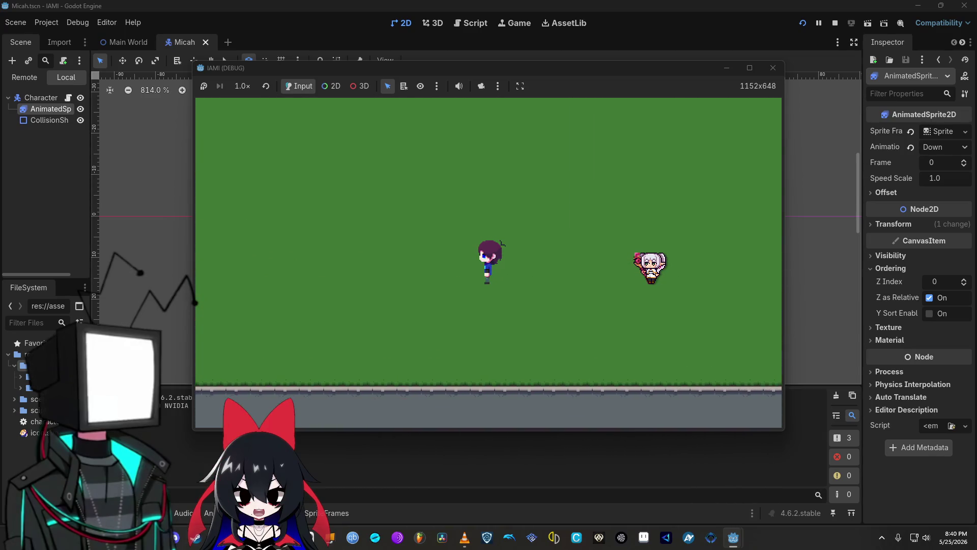
{"action": "key", "text": "Up"}
{"action": "key", "text": "Down"}
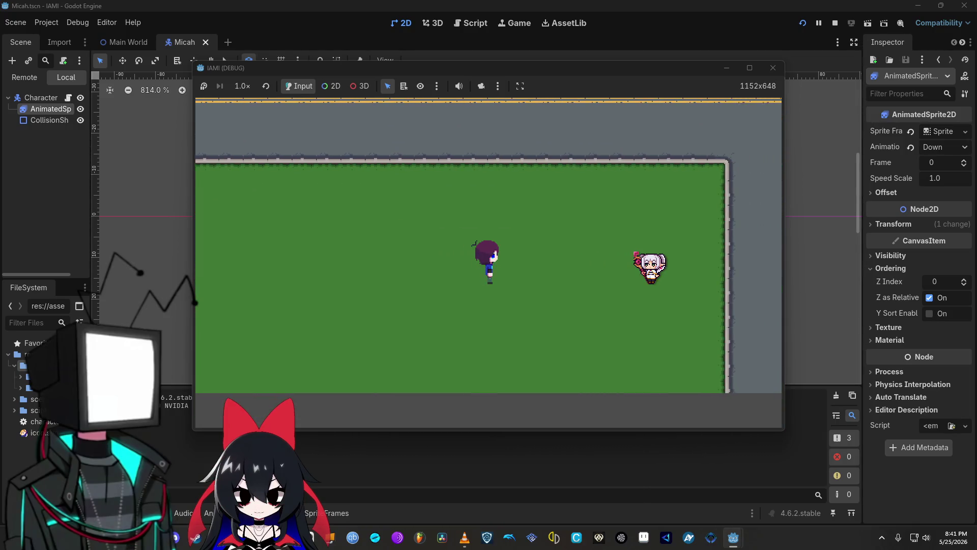
Walk the player across the grass and roads to the map's top and left edges, then back past the crossroad
{"action": "key", "text": "Right"}
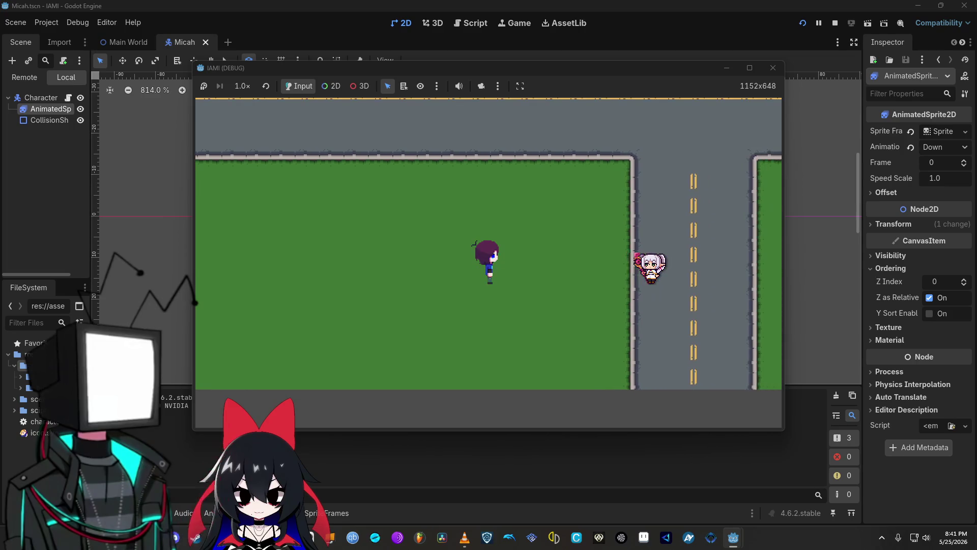
{"action": "key", "text": "Up"}
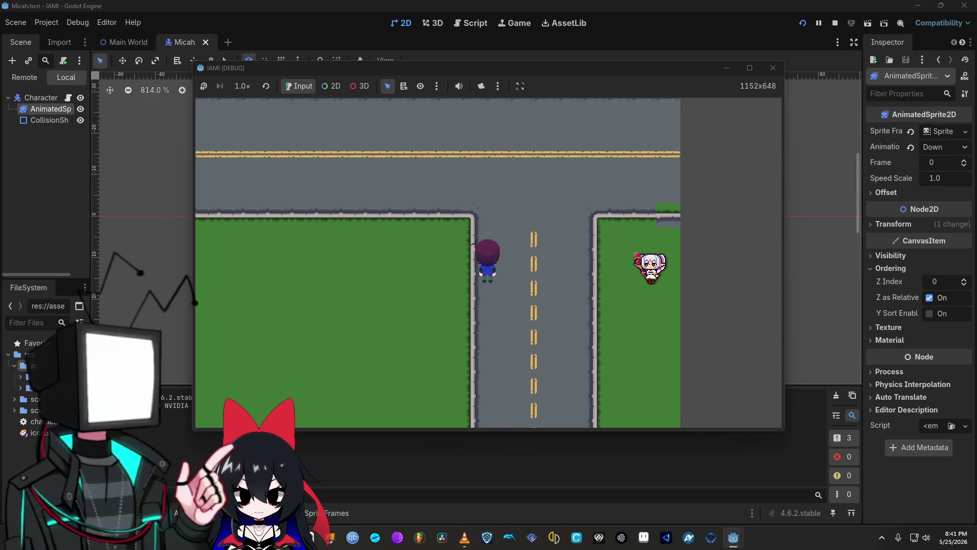
{"action": "key", "text": "Right"}
{"action": "key", "text": "Left"}
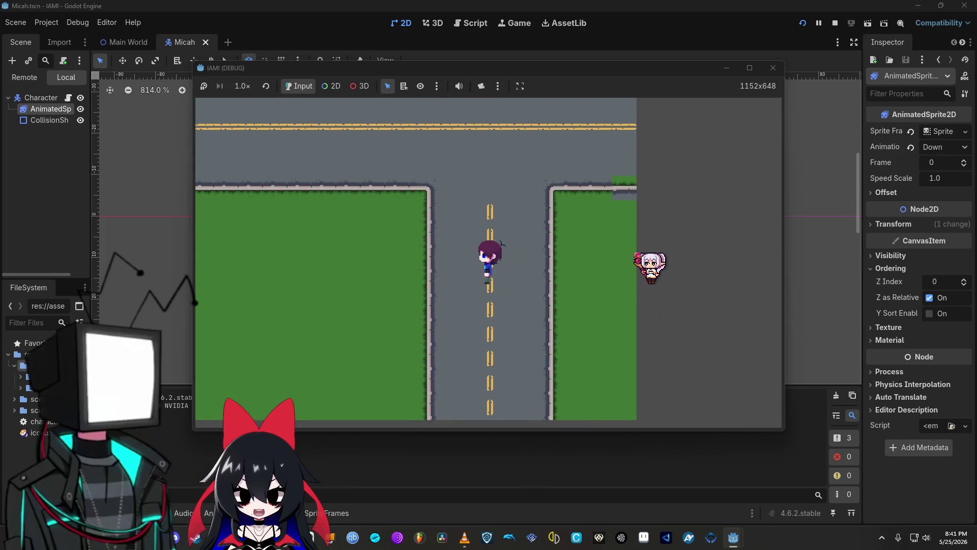
{"action": "key", "text": "Left"}
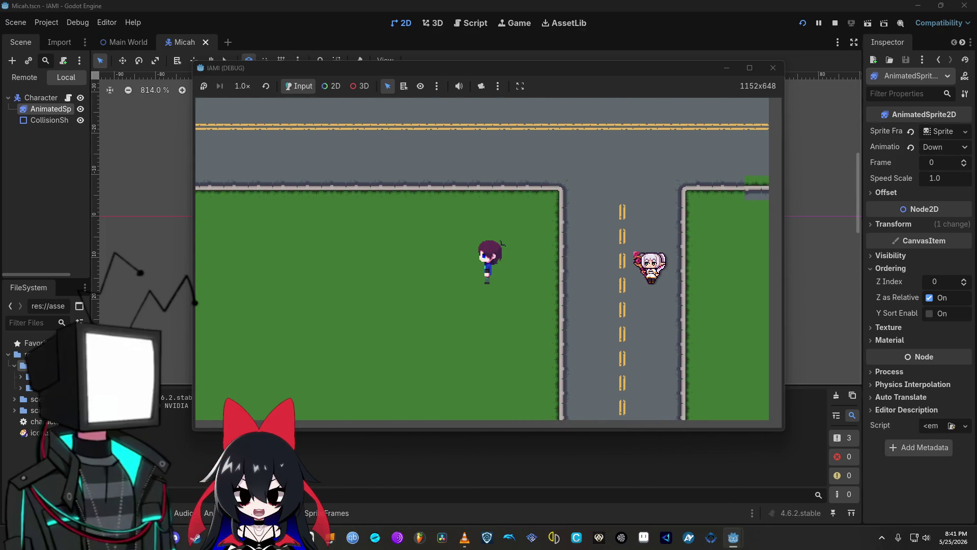
{"action": "key", "text": "Up"}
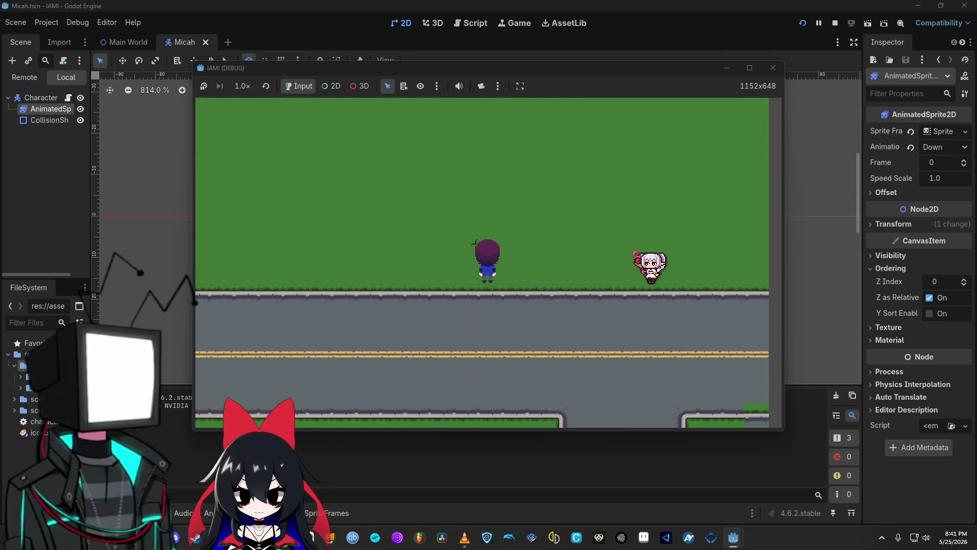
{"action": "key", "text": "Up"}
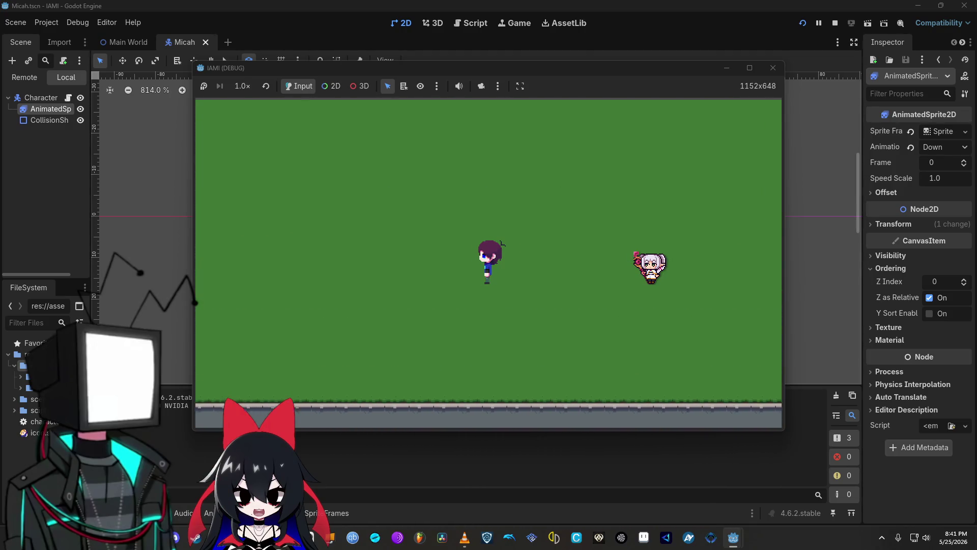
{"action": "key", "text": "Up"}
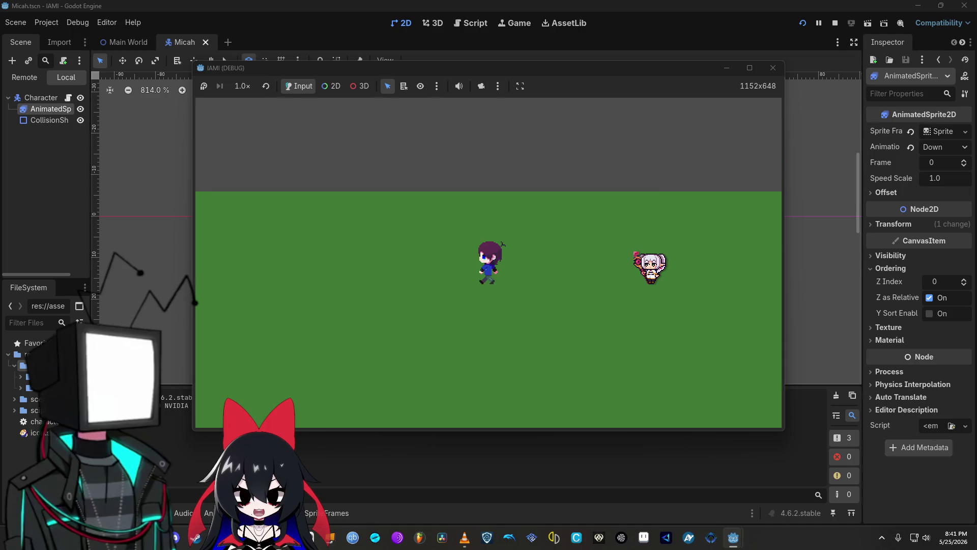
{"action": "key", "text": "Down"}
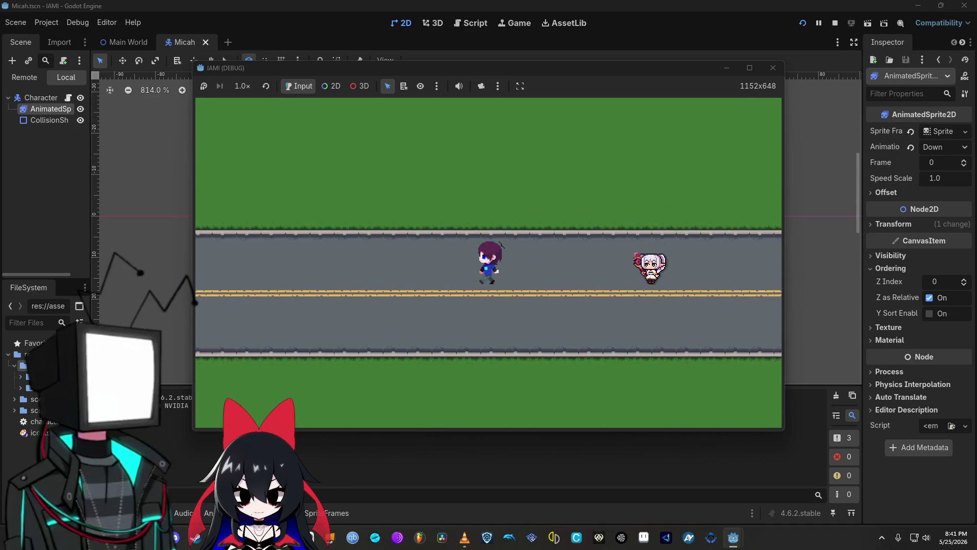
{"action": "key", "text": "Left"}
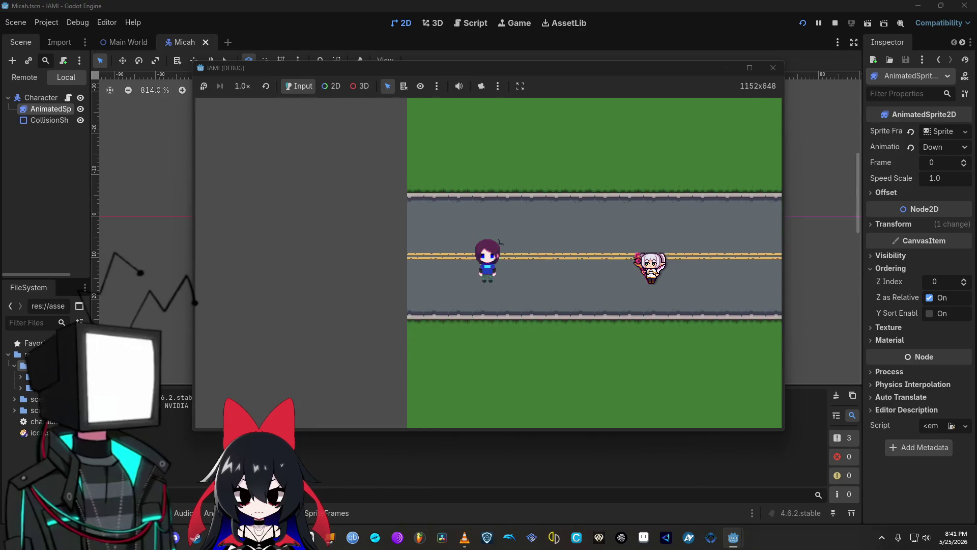
{"action": "key", "text": "Right"}
{"action": "key", "text": "Right"}
{"action": "key", "text": "Right"}
{"action": "key", "text": "Up"}
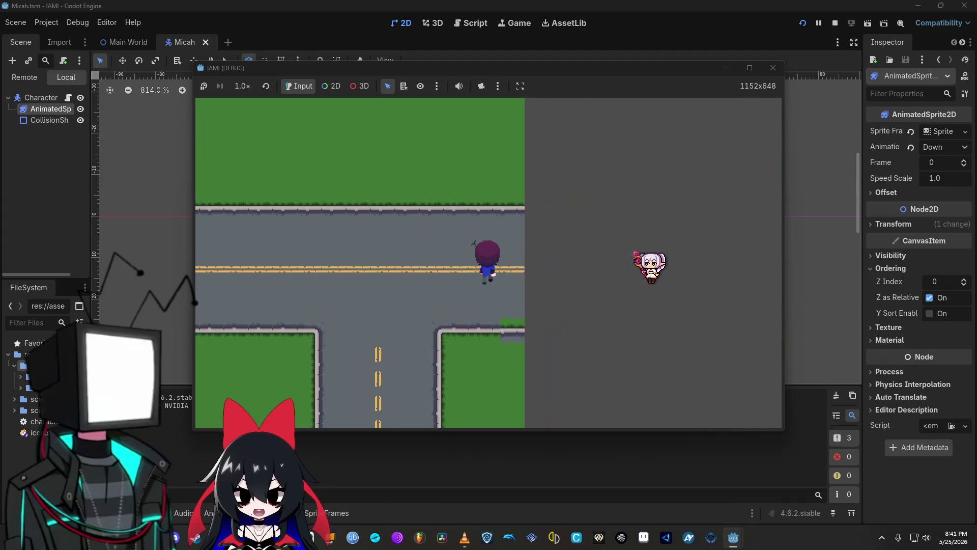
Walk the player around the crossroad, down the vertical road, across the grass and back onto the road
{"action": "key", "text": "Left"}
{"action": "key", "text": "Up"}
{"action": "key", "text": "Down"}
{"action": "key", "text": "Down"}
{"action": "key", "text": "Right"}
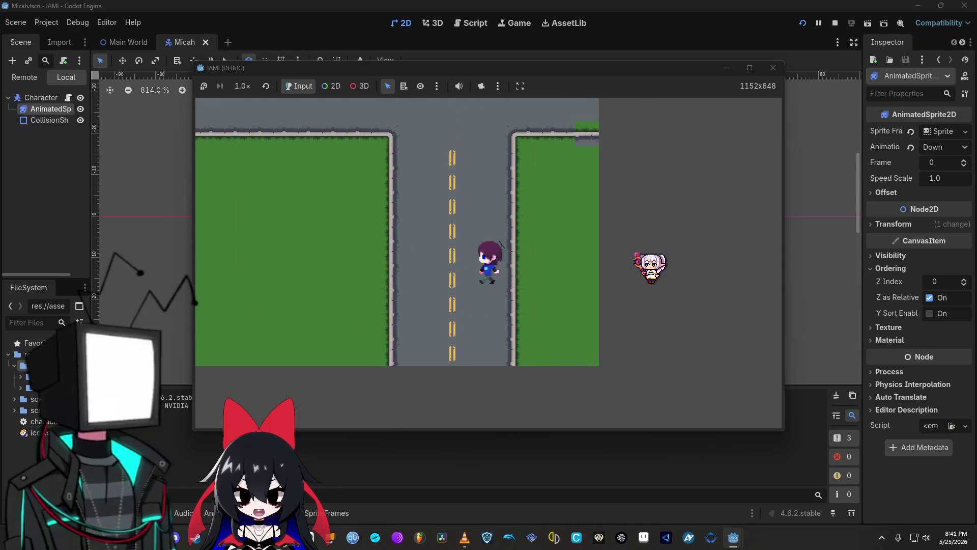
{"action": "key", "text": "Up"}
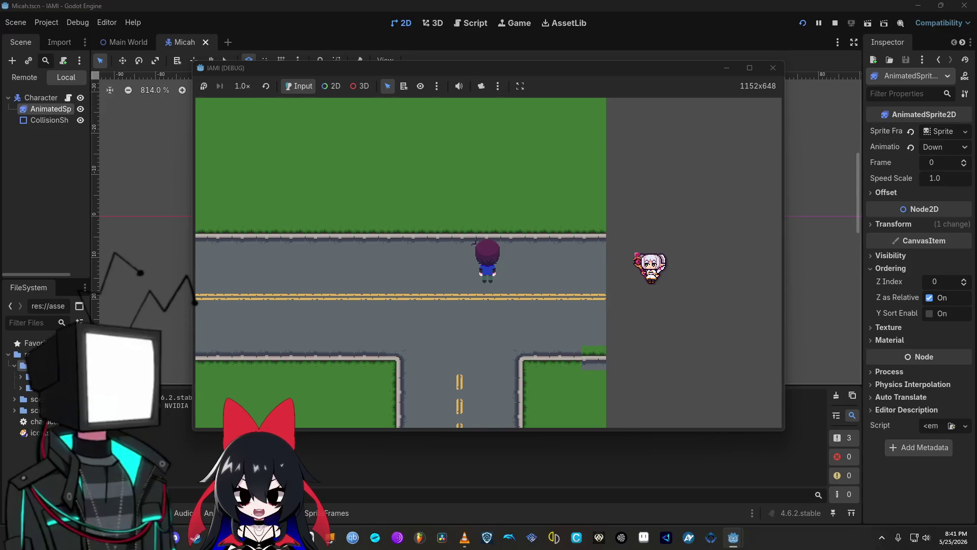
{"action": "key", "text": "Left"}
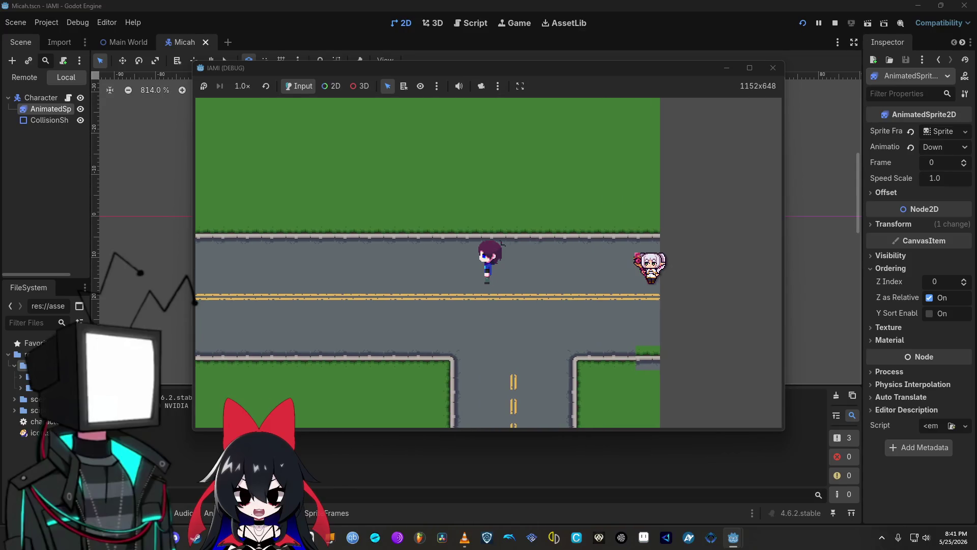
{"action": "key", "text": "Down"}
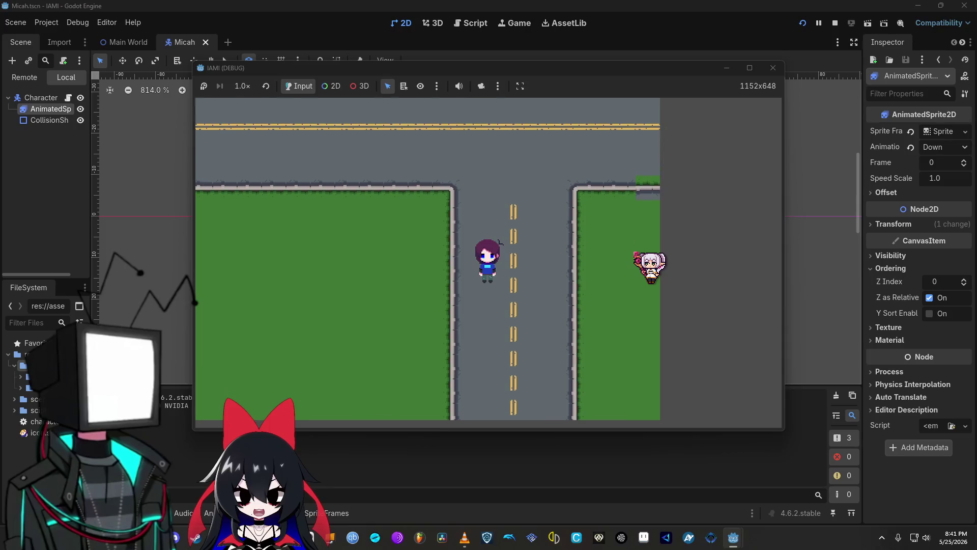
{"action": "key", "text": "Right"}
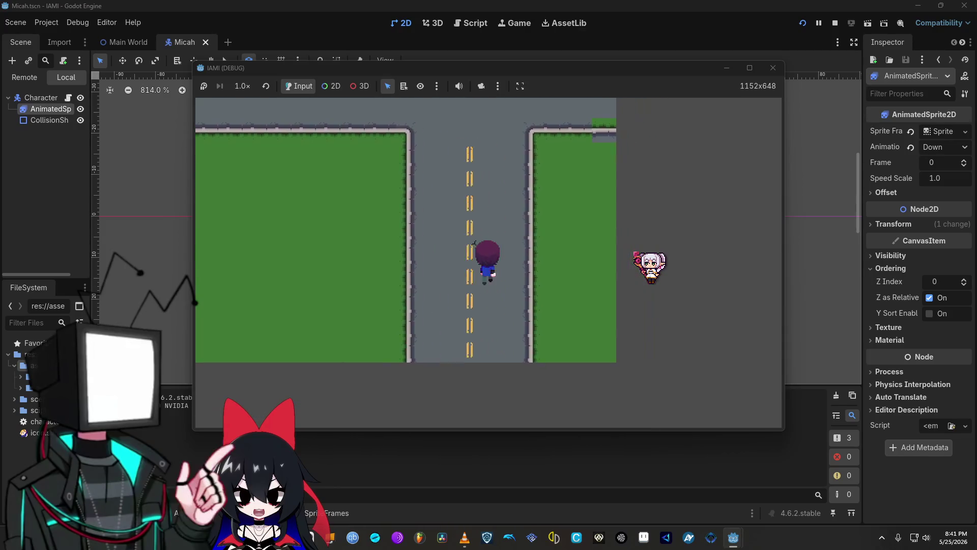
{"action": "key", "text": "Left"}
{"action": "key", "text": "Down"}
{"action": "key", "text": "Right"}
{"action": "key", "text": "Left"}
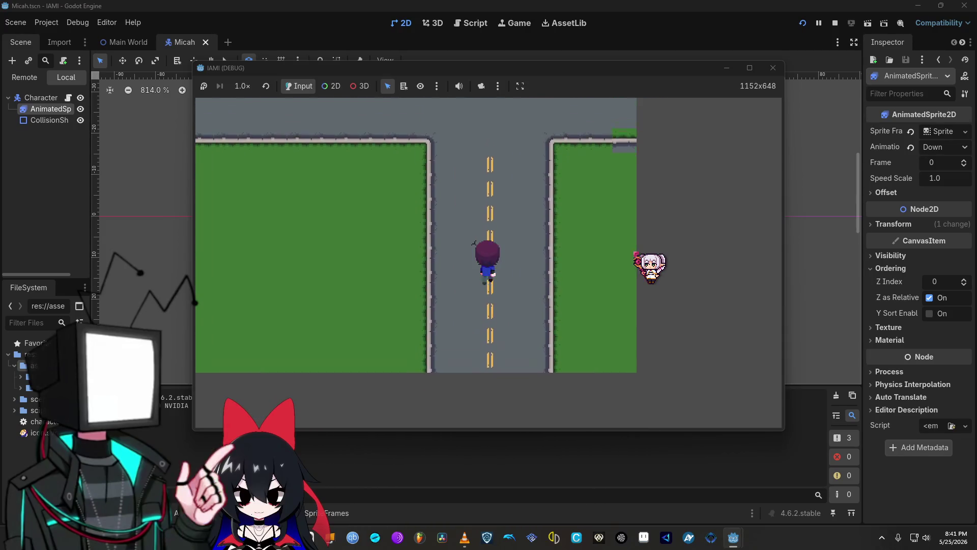
{"action": "key", "text": "Right"}
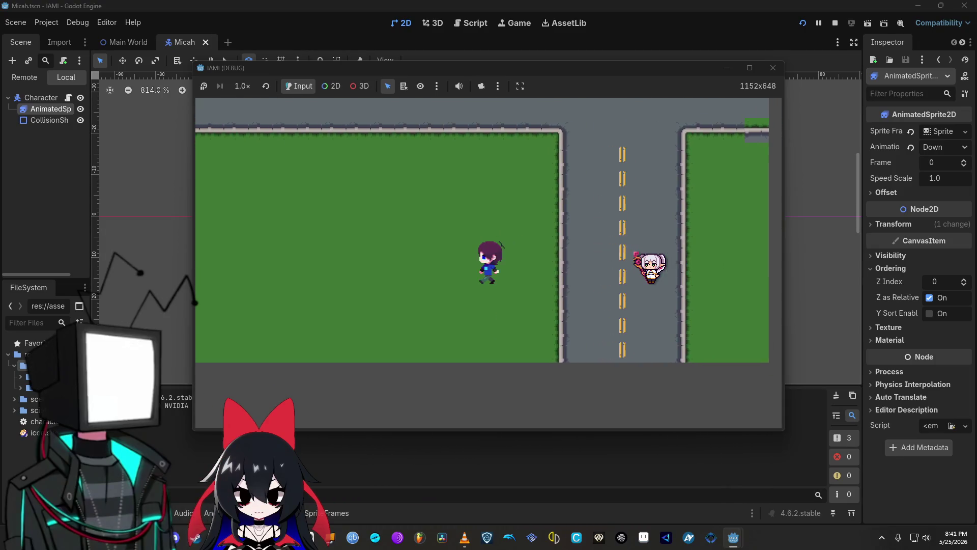
{"action": "key", "text": "Left"}
{"action": "key", "text": "Up"}
{"action": "key", "text": "Down"}
{"action": "key", "text": "Left"}
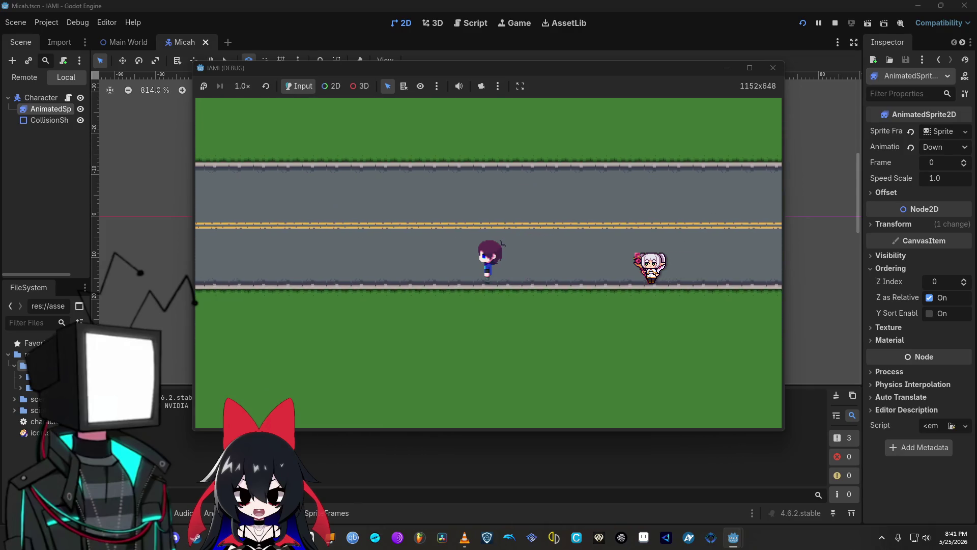
{"action": "key", "text": "Up"}
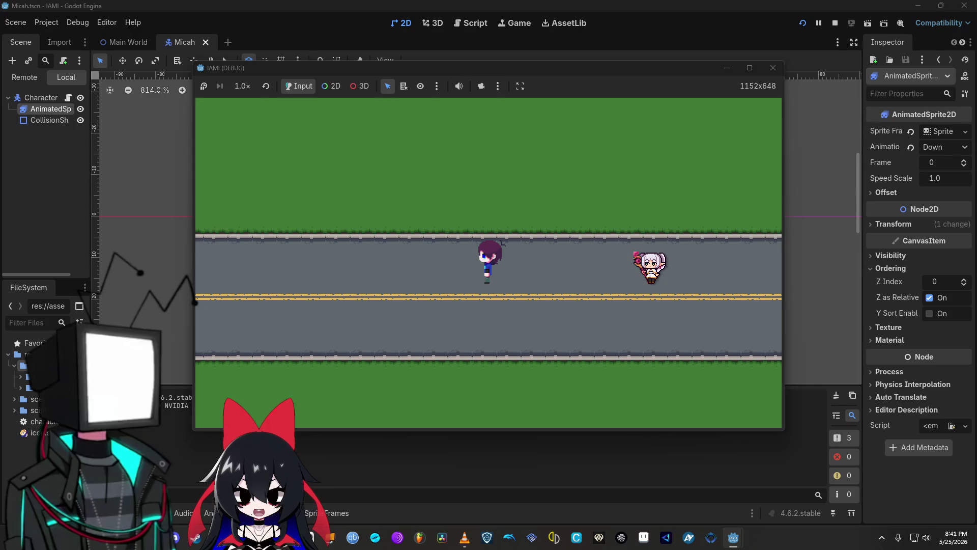
Walk the player right along the road to the map's edge, into the side road, then back left
{"action": "key", "text": "Up"}
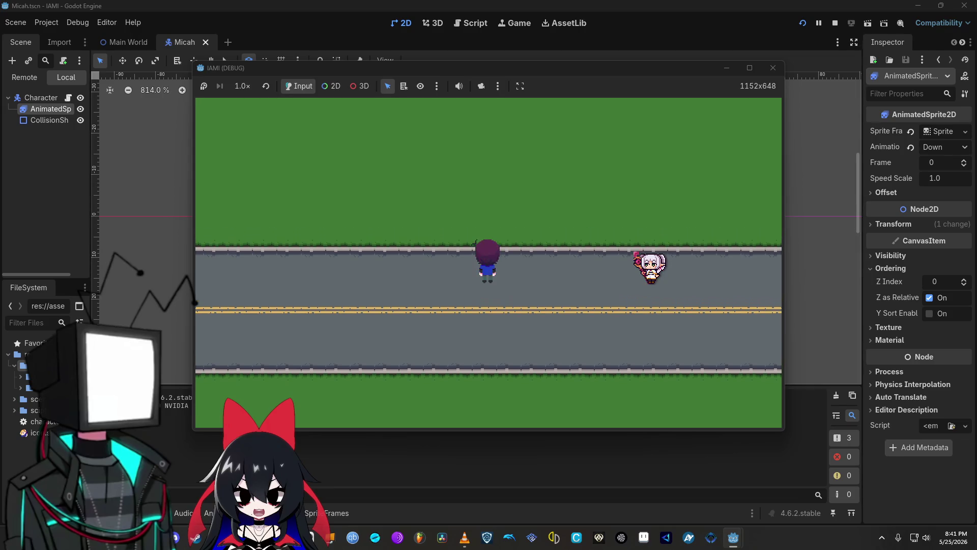
{"action": "key", "text": "Down"}
{"action": "key", "text": "Right"}
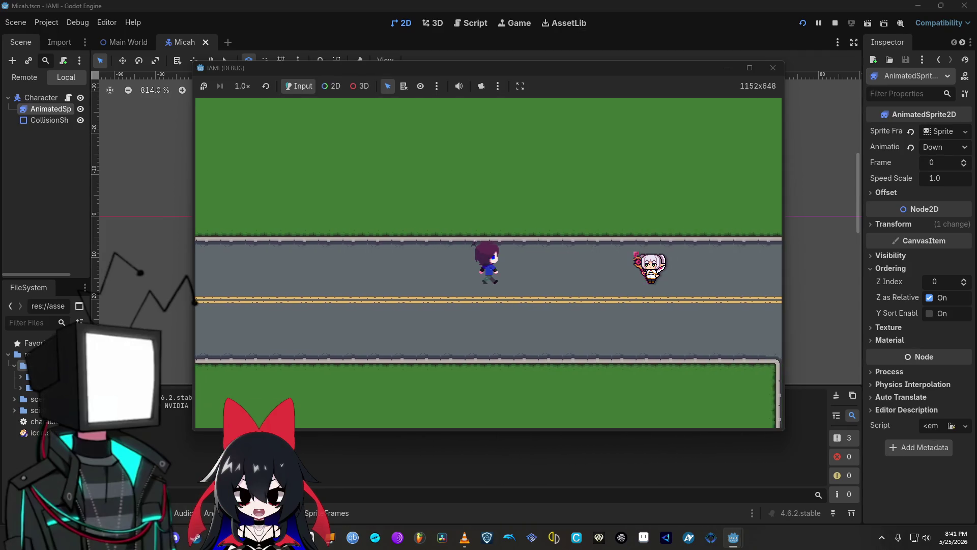
{"action": "key", "text": "Right"}
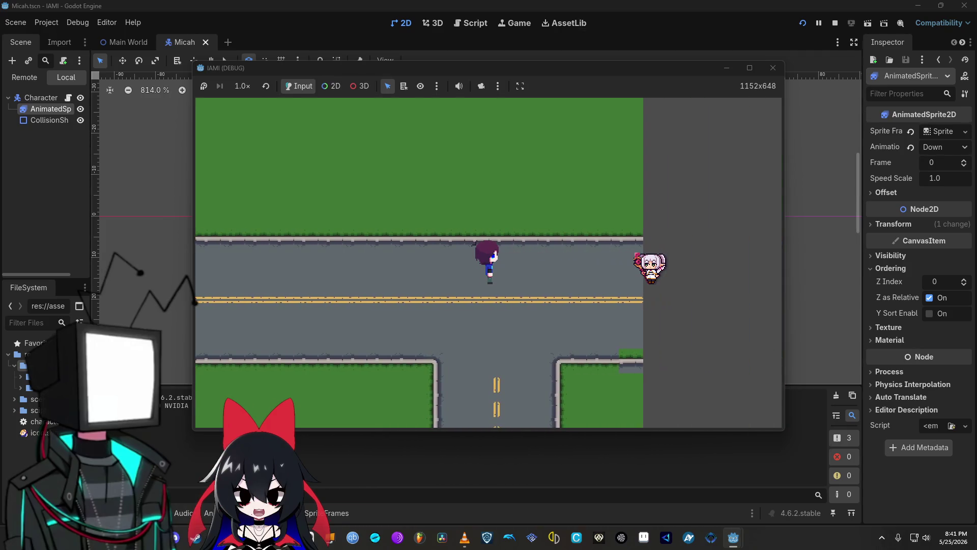
{"action": "key", "text": "Down"}
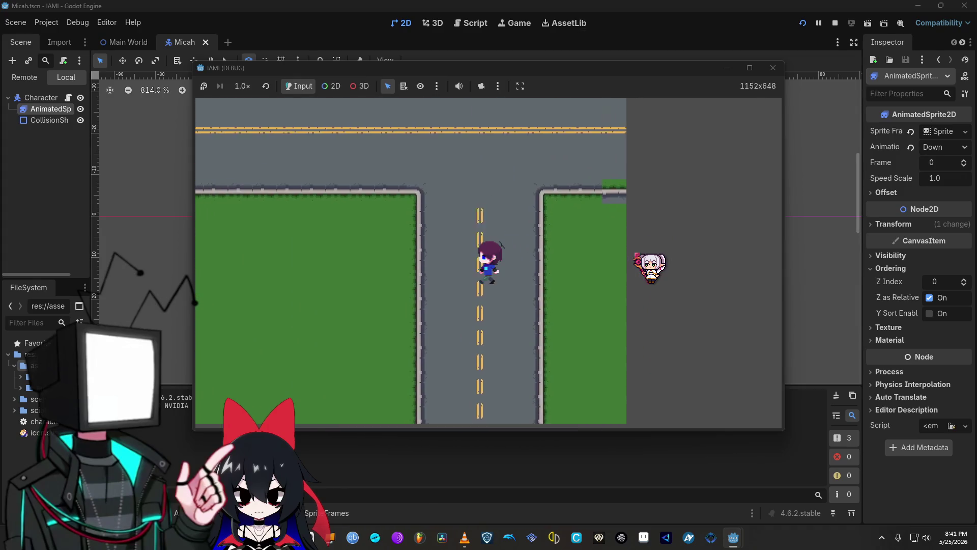
{"action": "key", "text": "Up"}
{"action": "key", "text": "Left"}
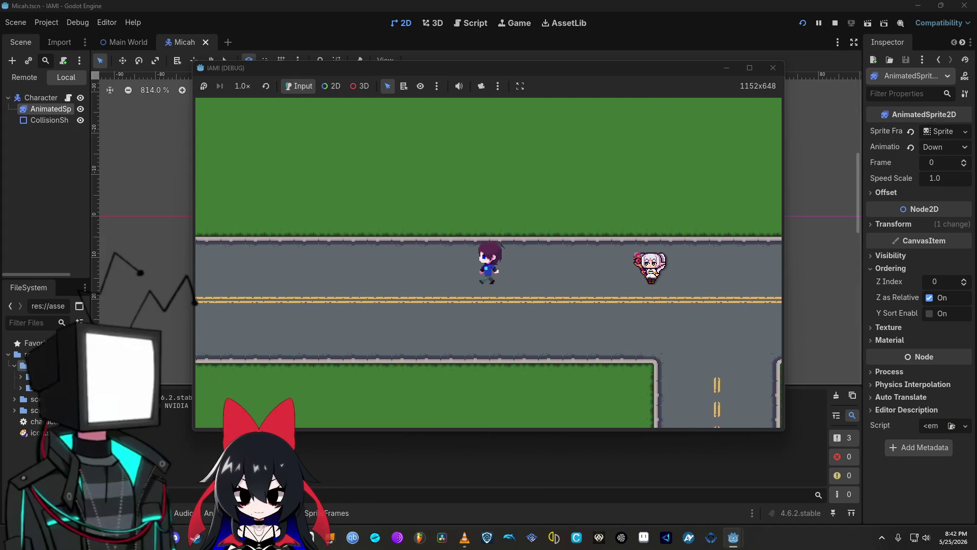
{"action": "key", "text": "Left"}
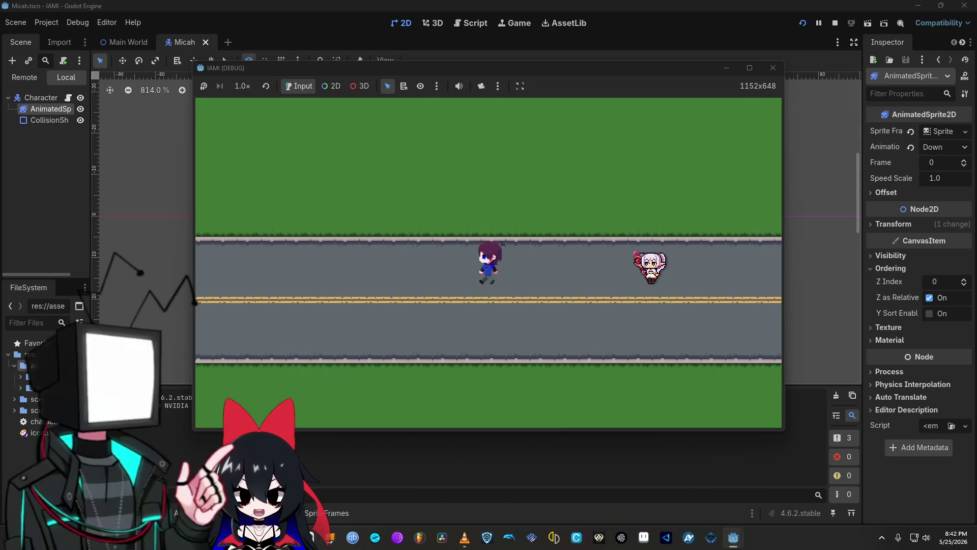
Walk the character toward the left edge, then up and right to the intersection and down the side road
{"action": "key", "text": "Left"}
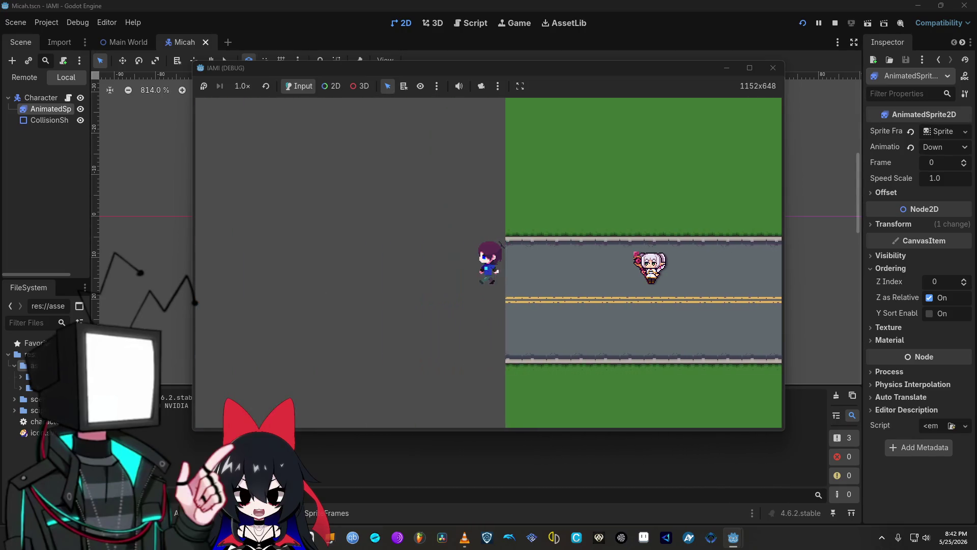
{"action": "key", "text": "Right"}
{"action": "key", "text": "Down"}
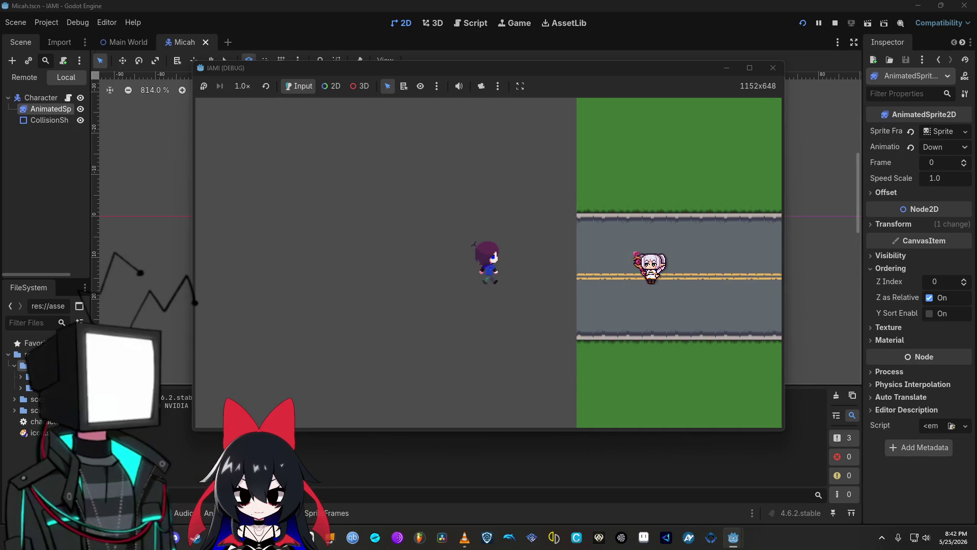
{"action": "key", "text": "Left"}
{"action": "key", "text": "Up"}
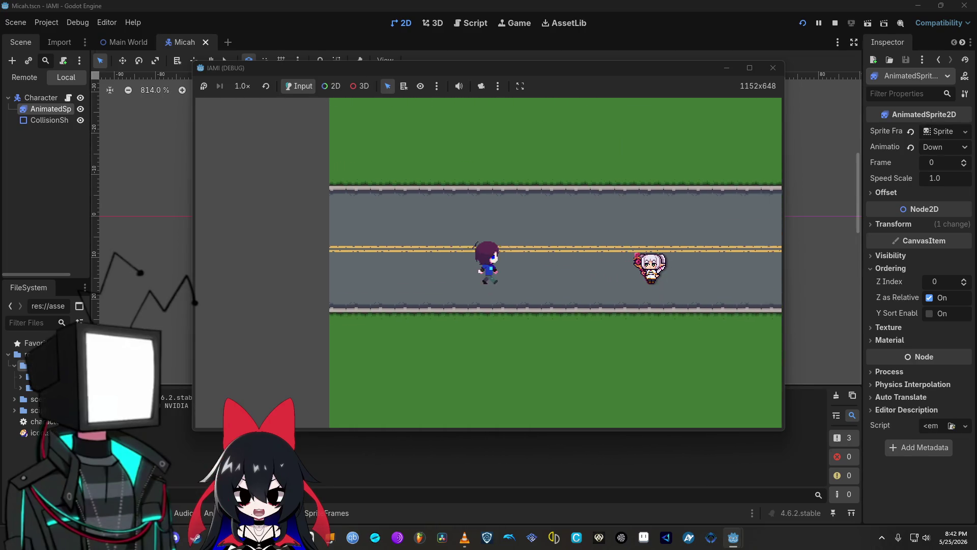
{"action": "key", "text": "Left"}
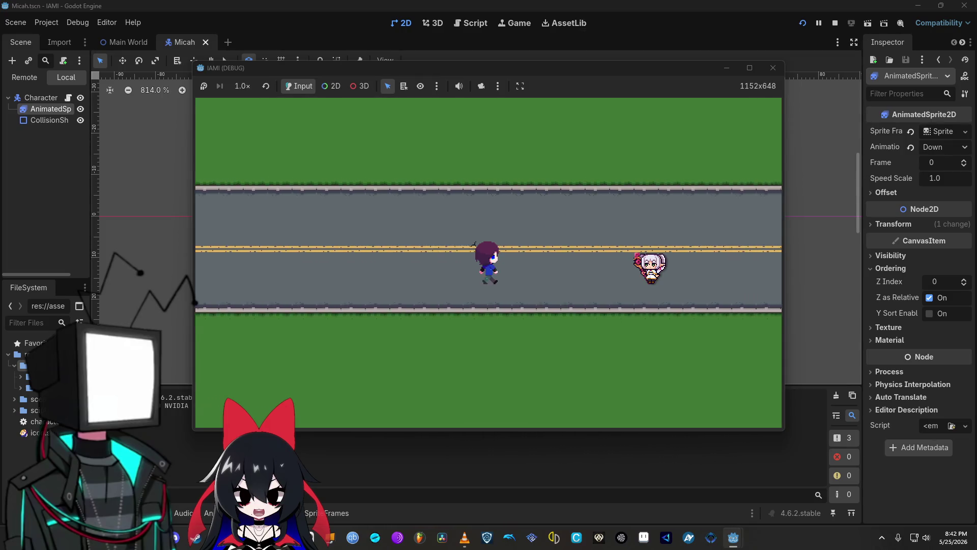
{"action": "key", "text": "Up"}
{"action": "key", "text": "Right"}
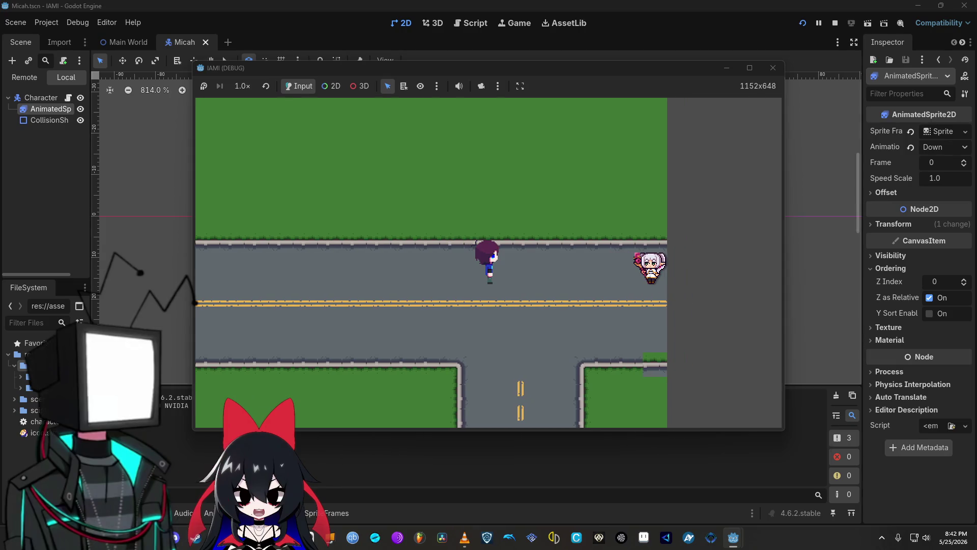
{"action": "key", "text": "Down"}
{"action": "key", "text": "Up"}
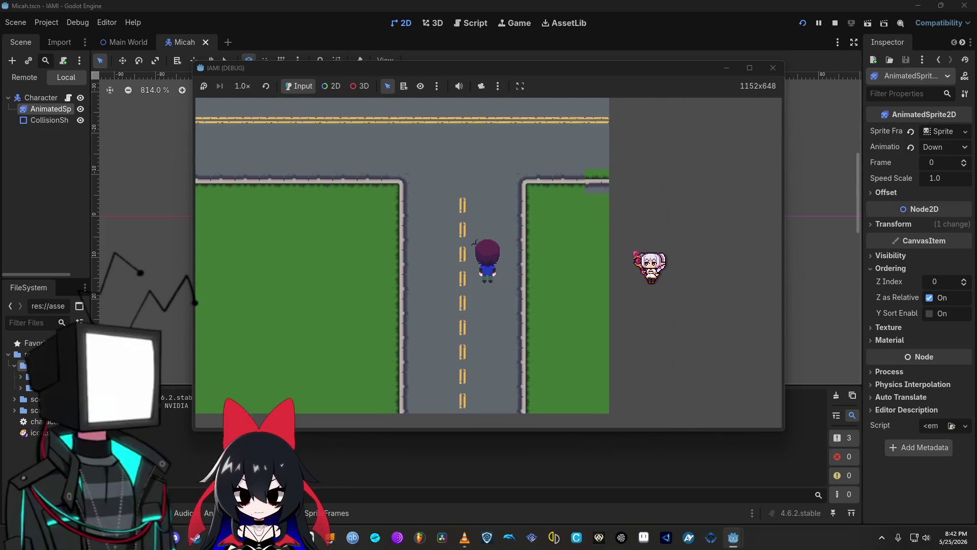
{"action": "key", "text": "Down"}
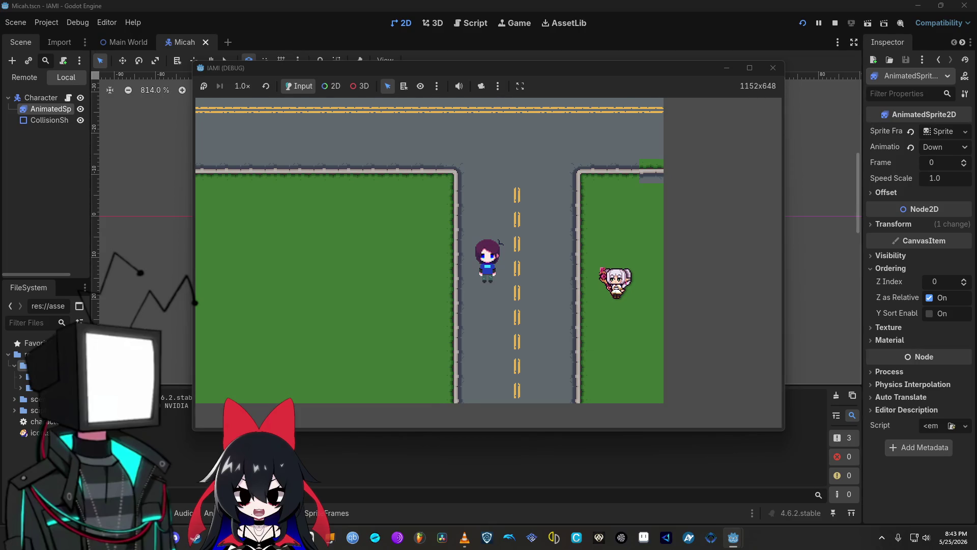
Walk the character left, down, right and up onto the grass to check its walking animations
{"action": "key", "text": "Left"}
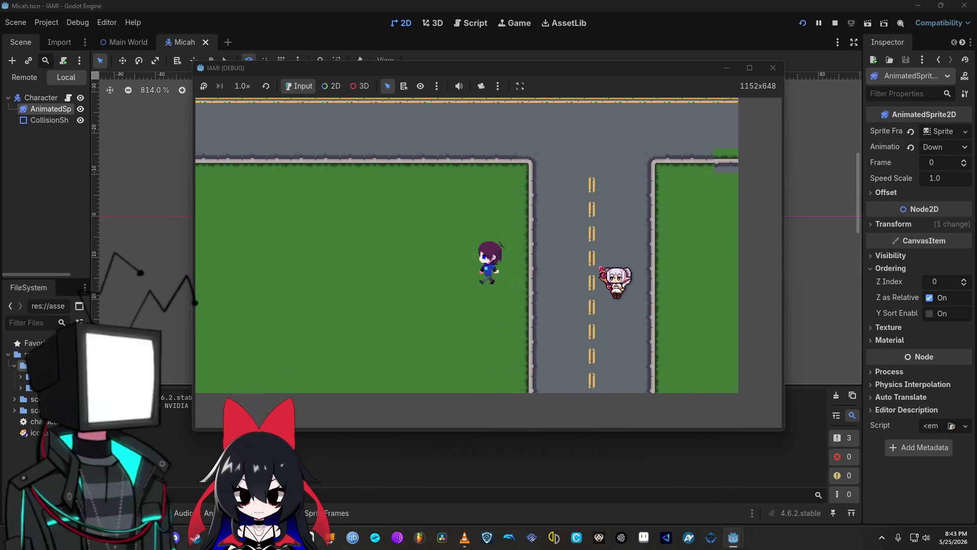
{"action": "key", "text": "Right"}
{"action": "key", "text": "Down"}
{"action": "key", "text": "Up"}
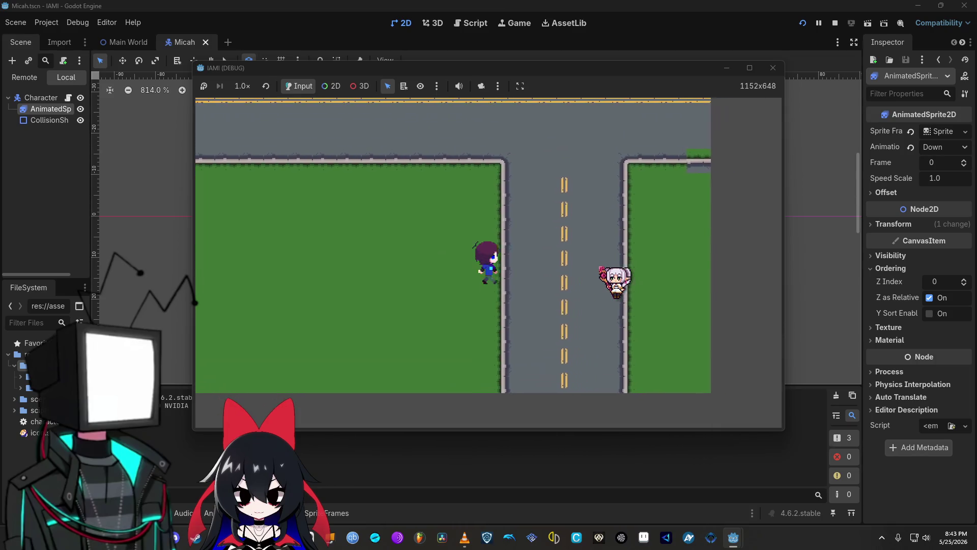
{"action": "key", "text": "Up"}
{"action": "key", "text": "Left"}
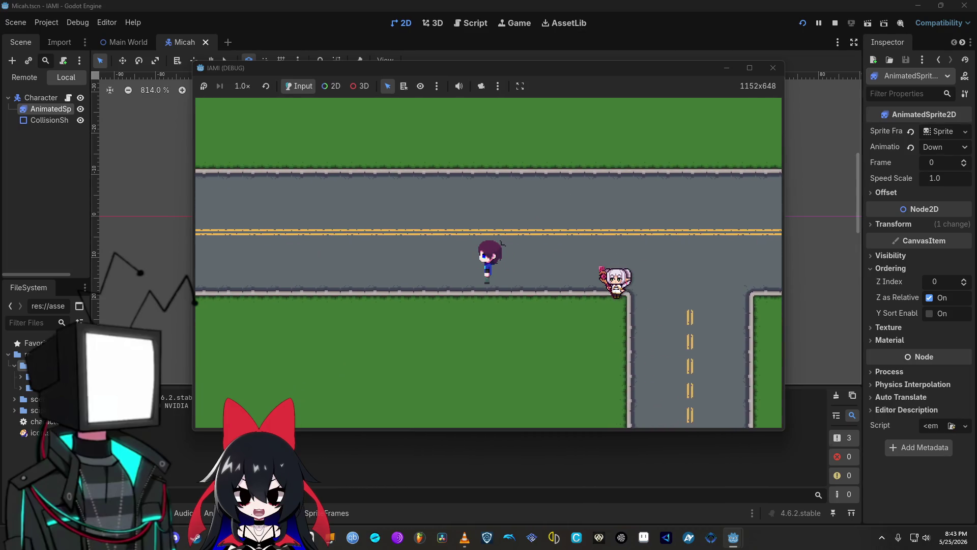
{"action": "key", "text": "Up"}
{"action": "key", "text": "Down"}
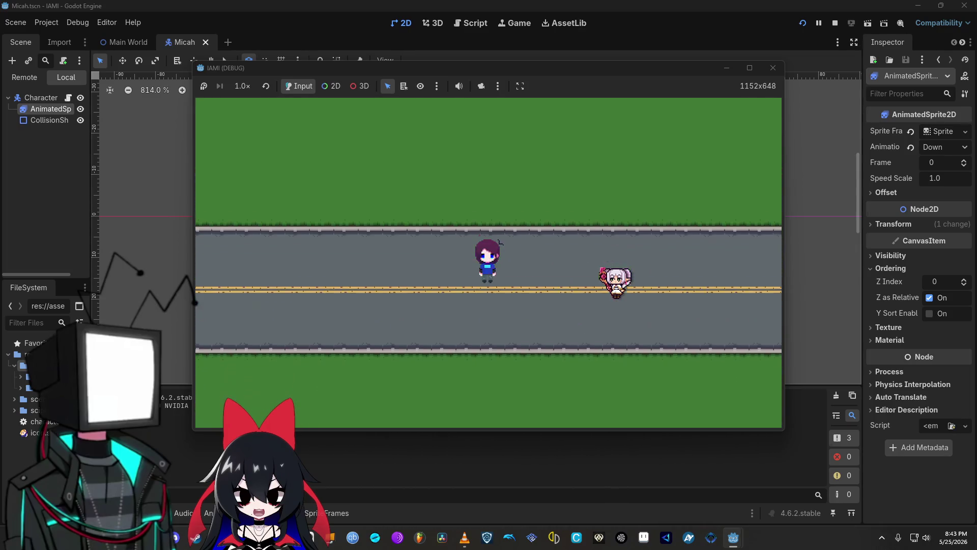
{"action": "key", "text": "Up"}
{"action": "key", "text": "Right"}
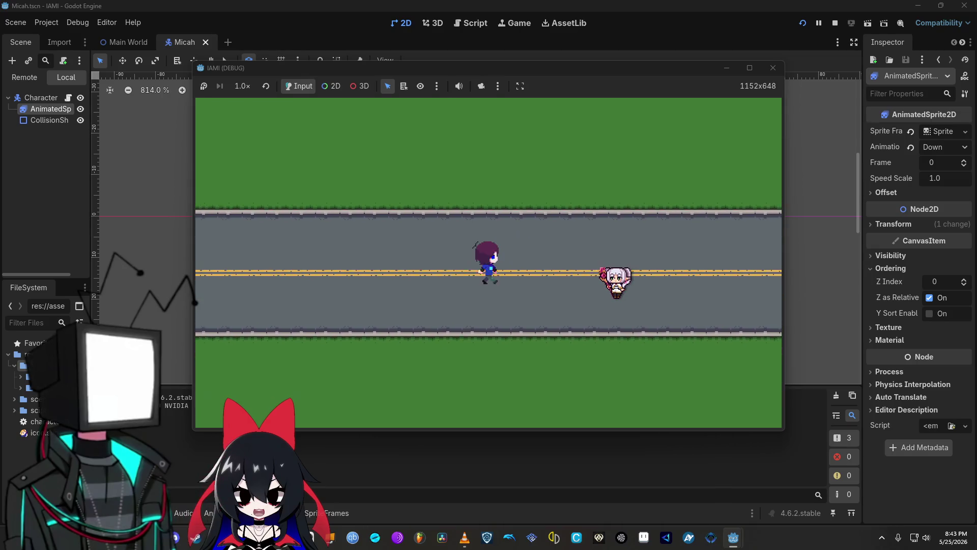
{"action": "key", "text": "Up"}
{"action": "key", "text": "Left"}
{"action": "key", "text": "Up"}
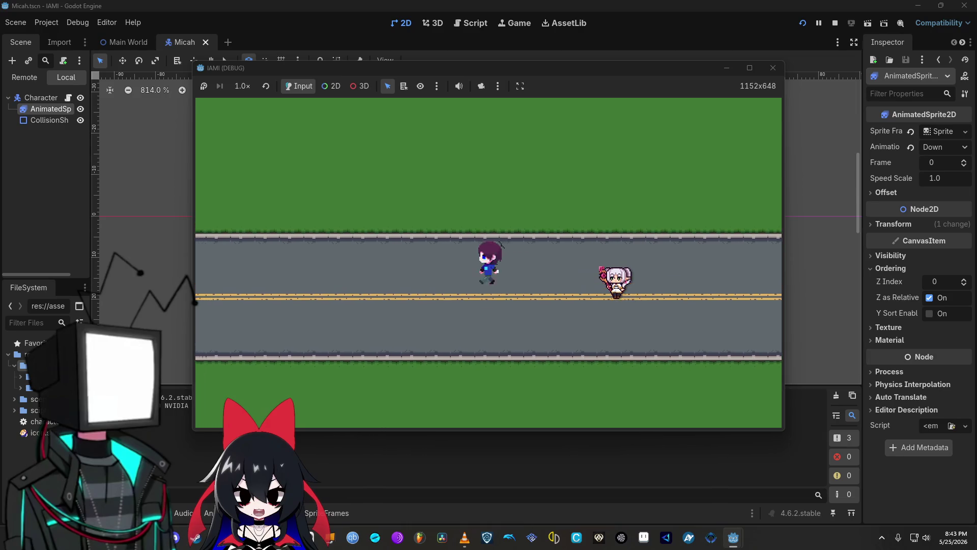
{"action": "key", "text": "Up"}
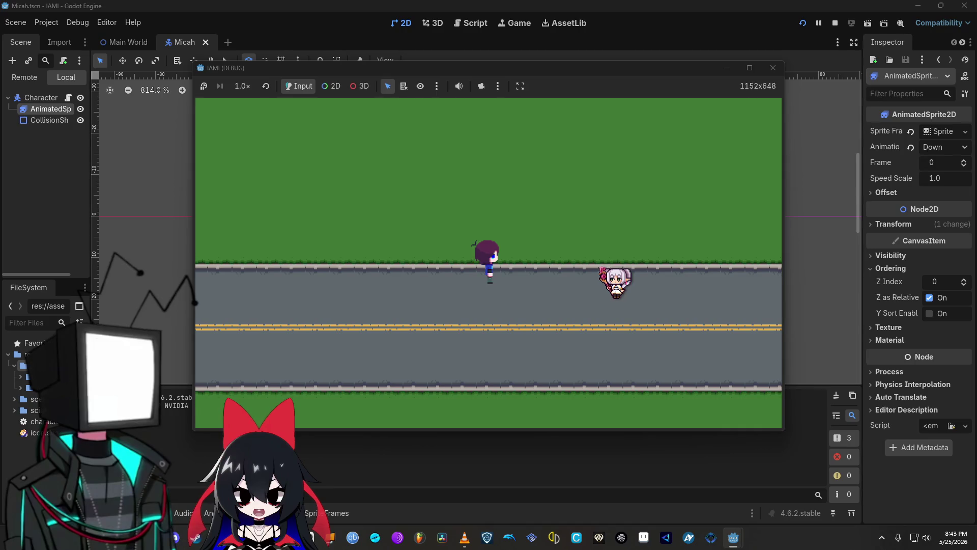
Check the right-facing animation near the intersection, then switch to the DuckDuckGo results in Floorp
{"action": "key", "text": "Right"}
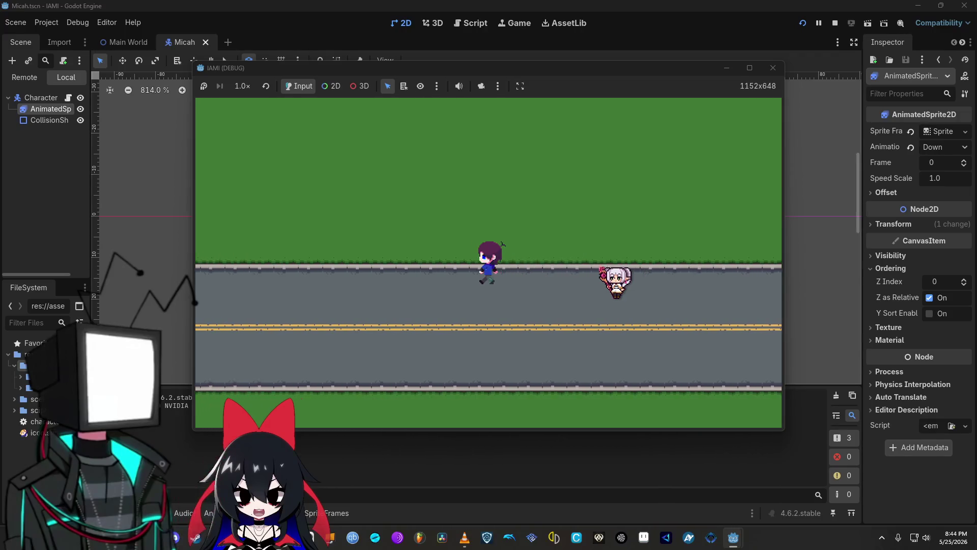
{"action": "key", "text": "Right"}
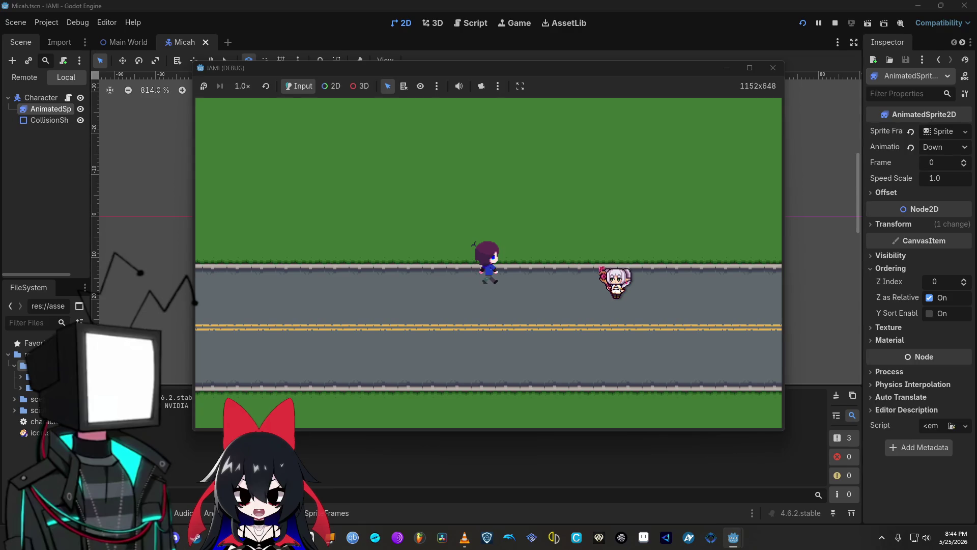
{"action": "key", "text": "Right"}
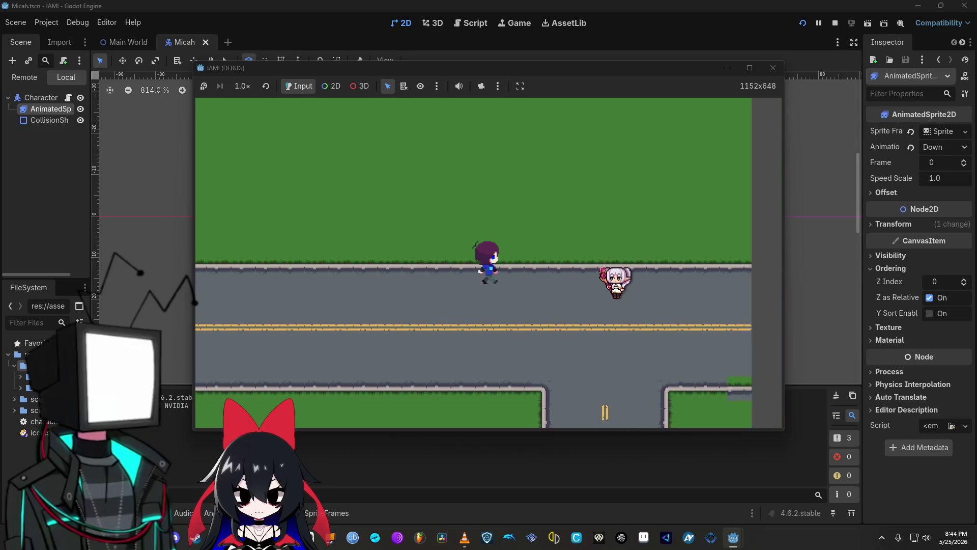
{"action": "key", "text": "Up"}
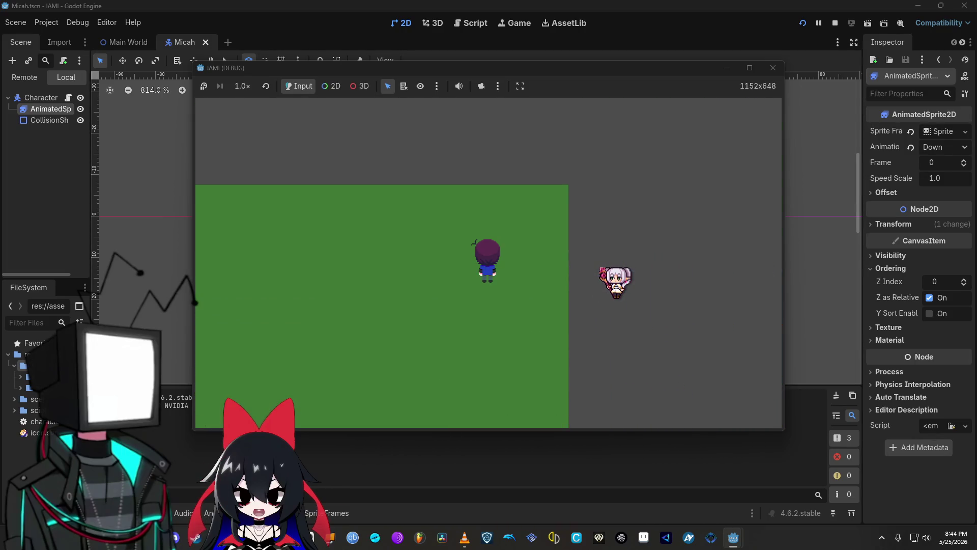
{"action": "key", "text": "Right"}
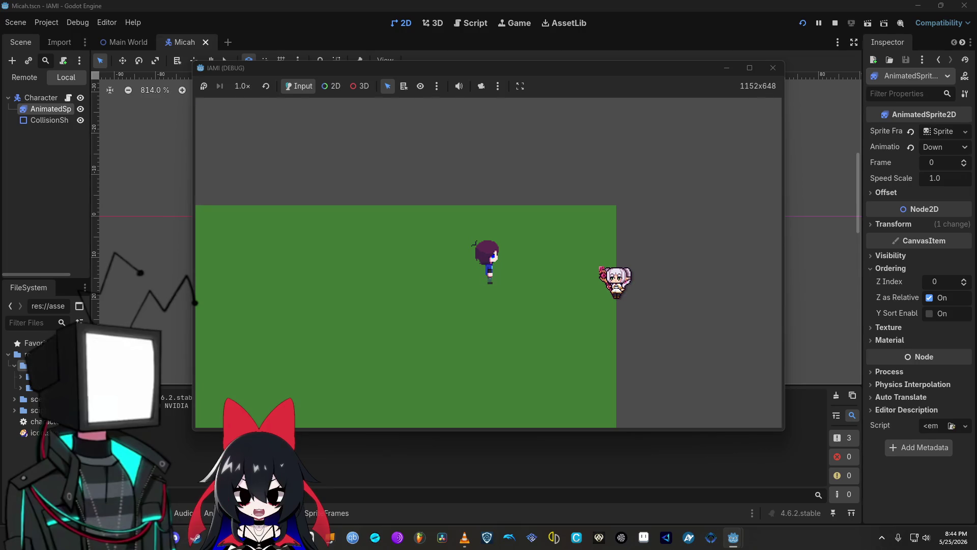
{"action": "key", "text": "Down"}
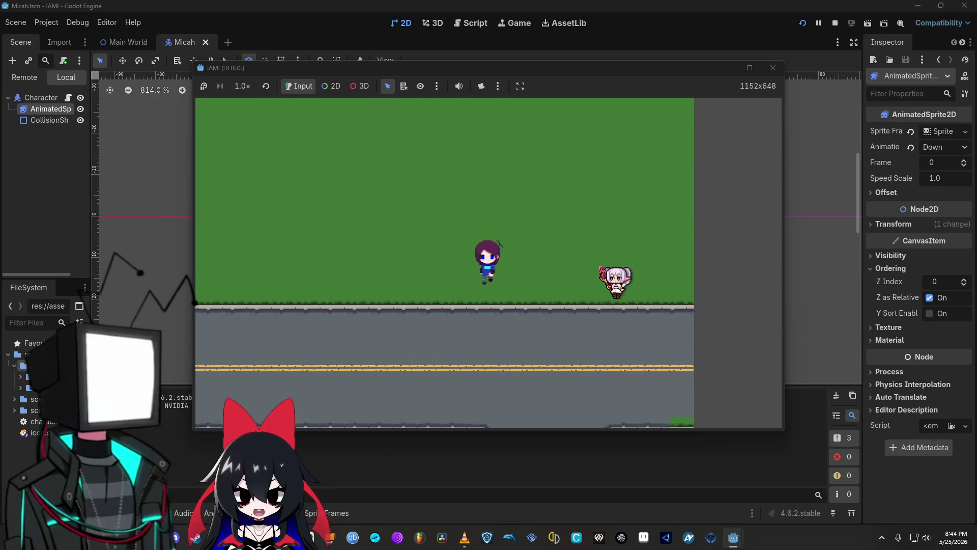
{"action": "key", "text": "Right"}
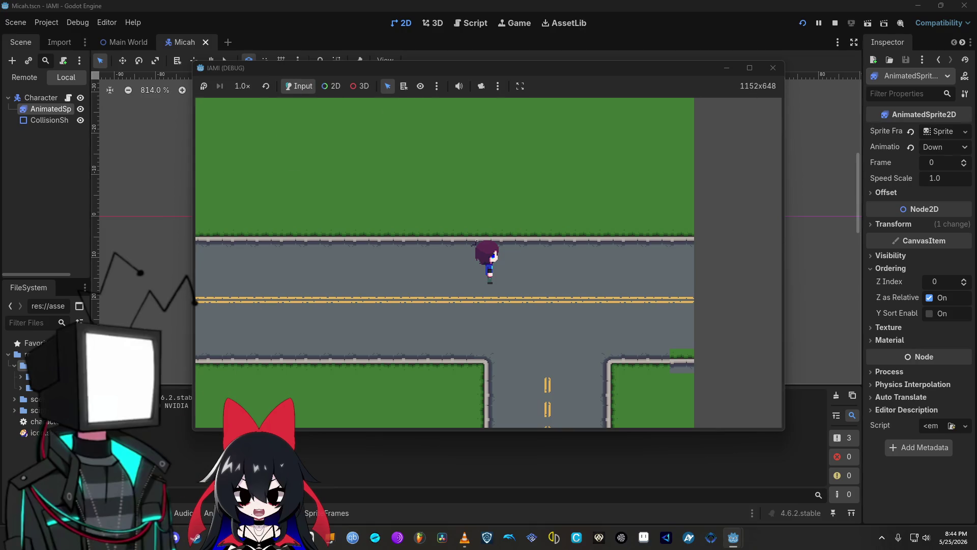
{"action": "key", "text": "alt+Tab"}
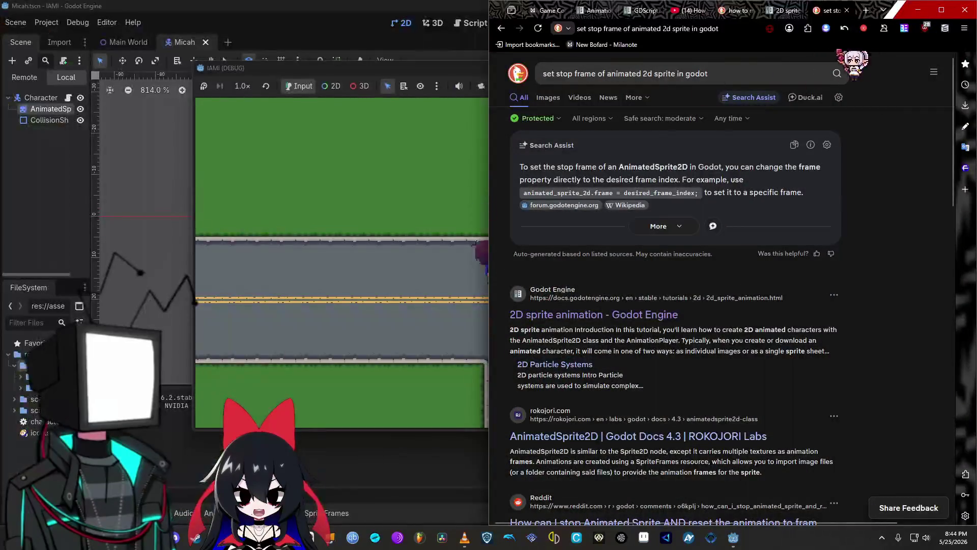
Search how to stop a 2D sprite animation playing when not moving despite pressed input
{"action": "left_click", "coordinate": [866, 10]}
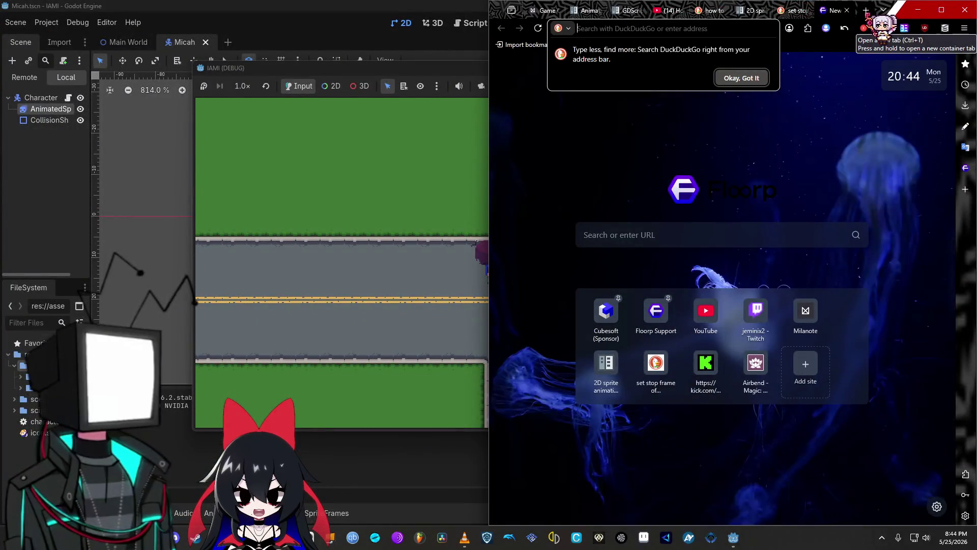
{"action": "type", "text": "how to "}
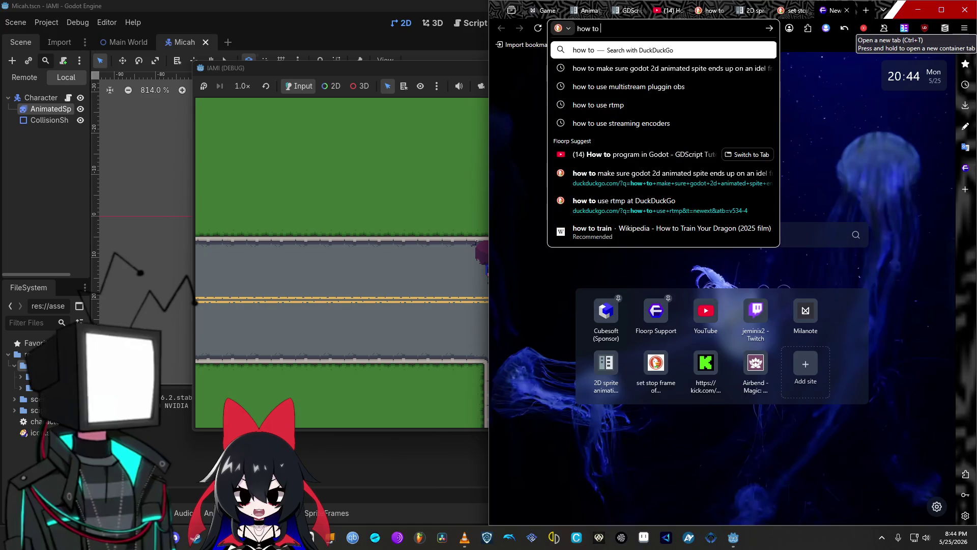
{"action": "type", "text": "set"}
{"action": "key", "text": "BackSpace"}
{"action": "key", "text": "BackSpace"}
{"action": "type", "text": "top an"}
{"action": "key", "text": "BackSpace"}
{"action": "key", "text": "BackSpace"}
{"action": "type", "text": "srpite "}
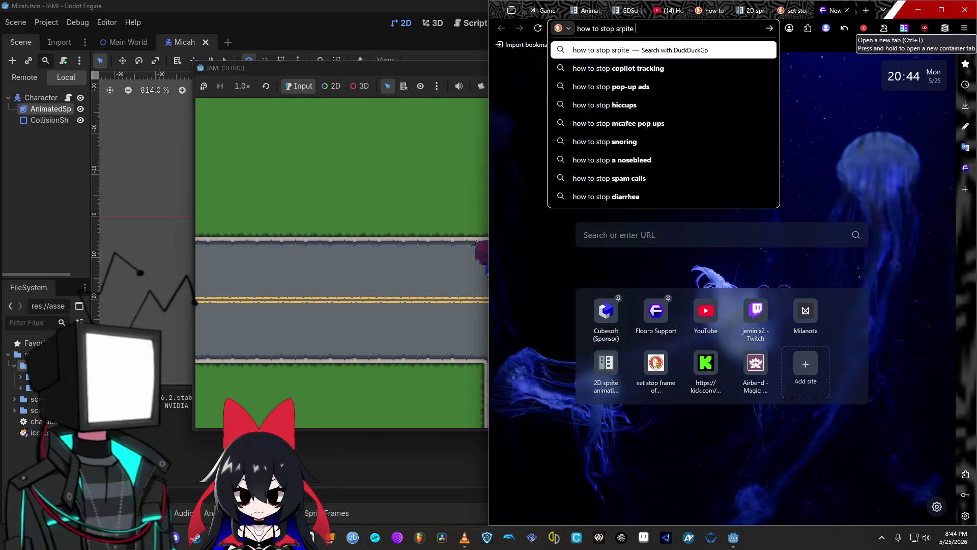
{"action": "type", "text": "2d aniation from playing if not mooving but input id being pressed"}
{"action": "key", "text": "Return"}
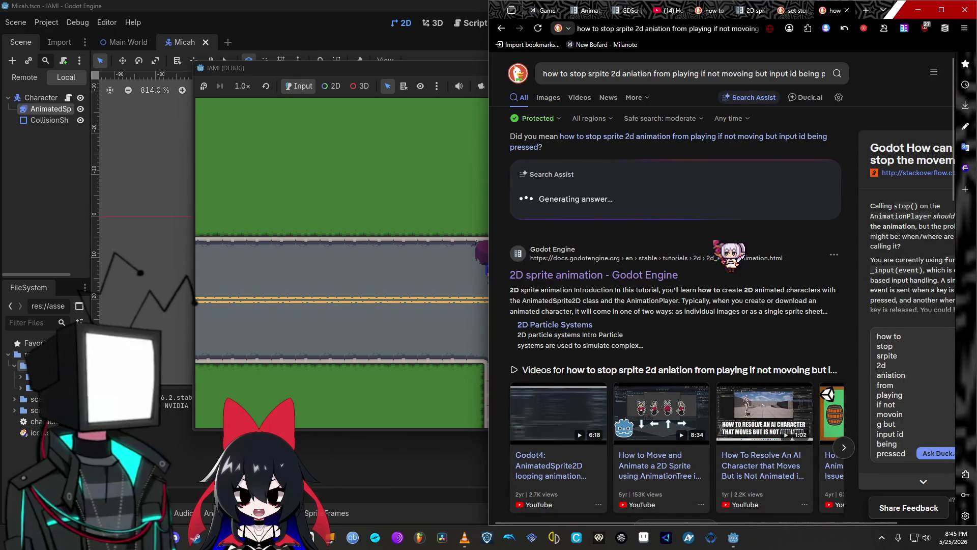
Look over the Search Assist answer, then minimize the browser
{"action": "left_click", "coordinate": [784, 173]}
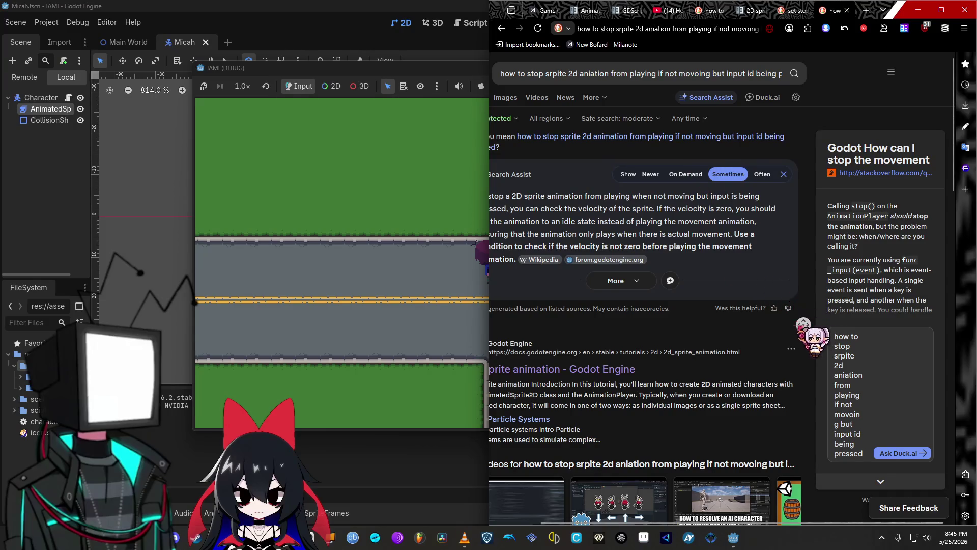
{"action": "scroll", "coordinate": [804, 324], "scroll_direction": "left", "scroll_amount": 2}
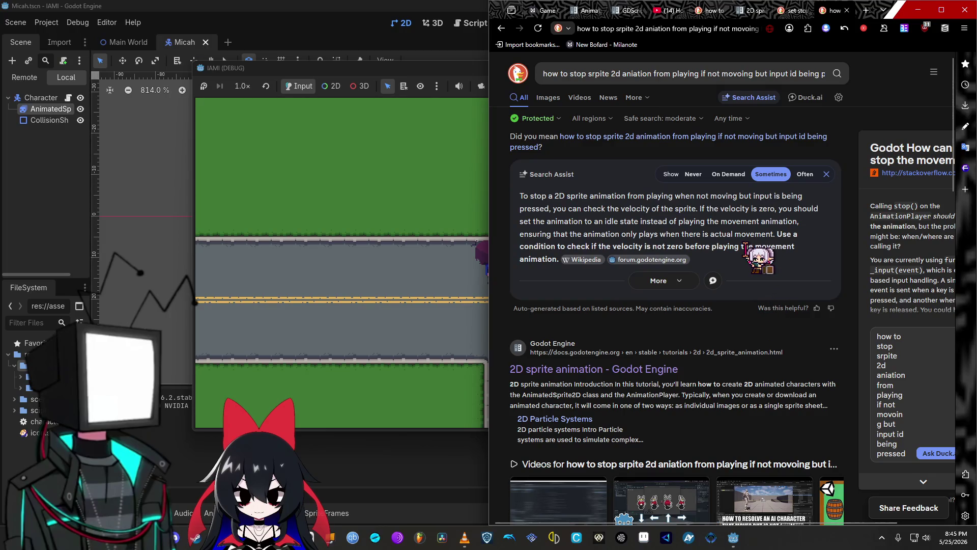
{"action": "left_click", "coordinate": [918, 10]}
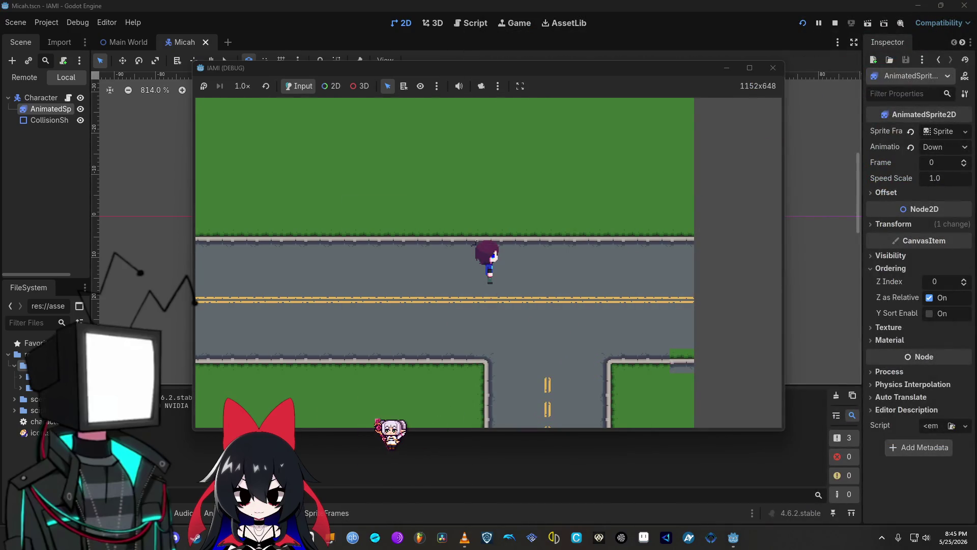
Show the micah.gd script beside a 896x504 game window, then return to the maximized browser
{"action": "mouse_move", "coordinate": [733, 537]}
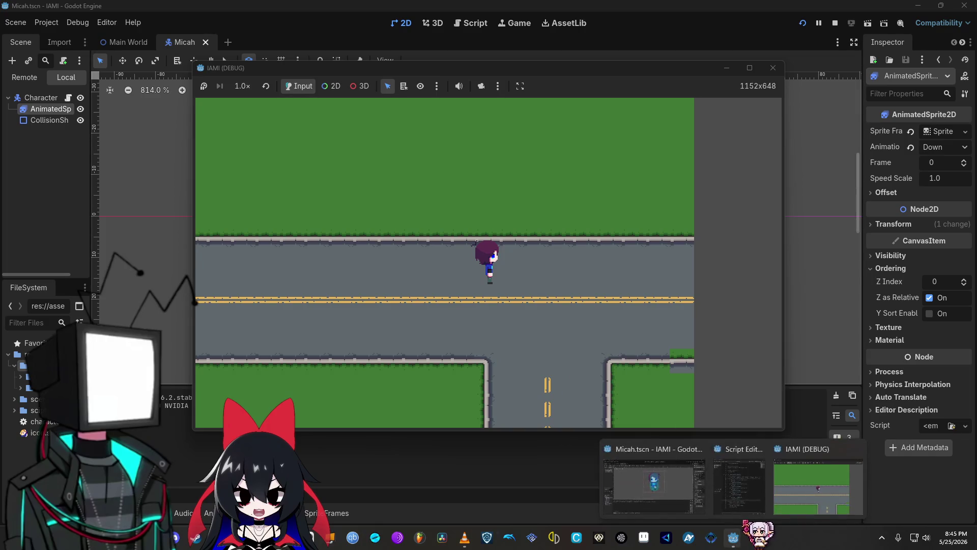
{"action": "left_click", "coordinate": [741, 488]}
{"action": "left_click_drag", "start_coordinate": [331, 68], "coordinate": [154, 80]}
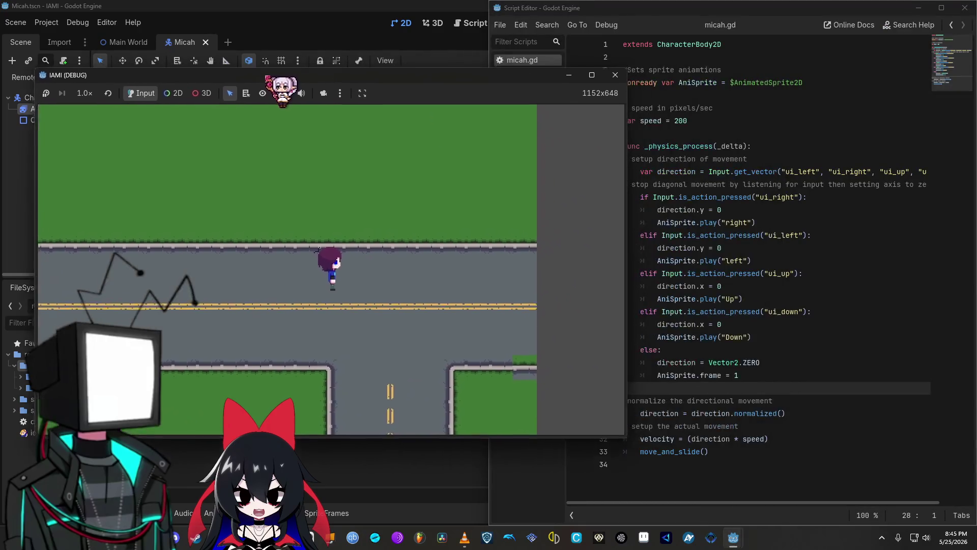
{"action": "left_click_drag", "start_coordinate": [606, 213], "coordinate": [483, 213]}
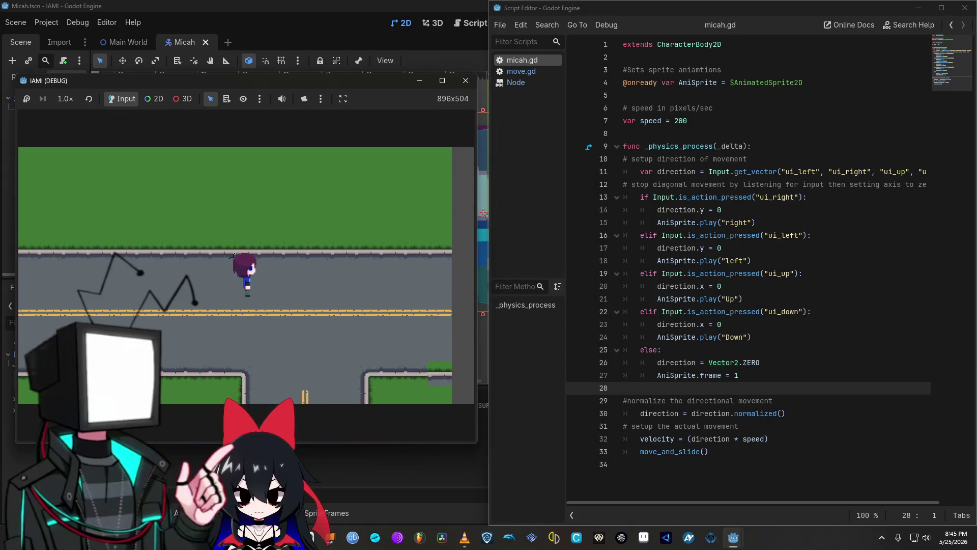
{"action": "key", "text": "alt+Tab"}
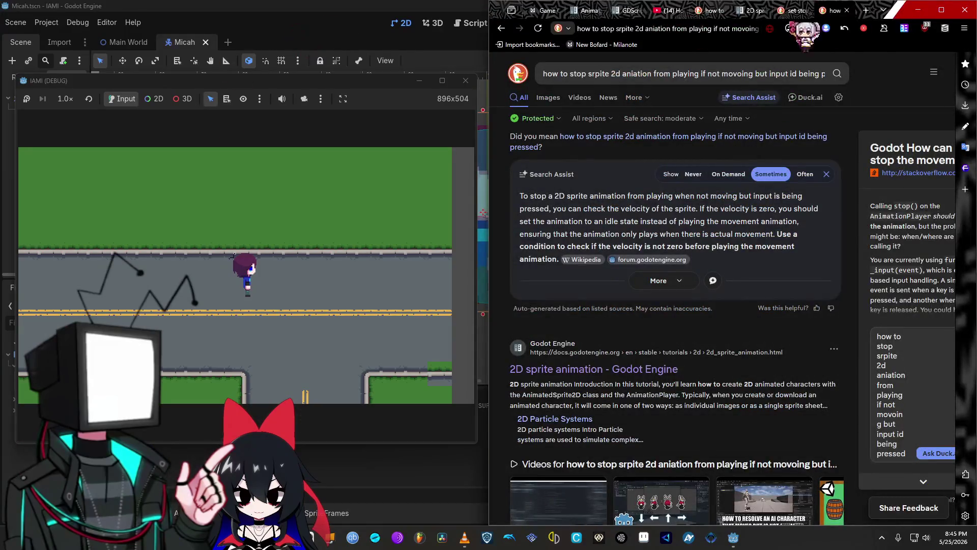
{"action": "left_click", "coordinate": [941, 9]}
Tick off '4 directional movement' and the second coding task, keeping completed tasks visible
{"action": "left_click", "coordinate": [71, 10]}
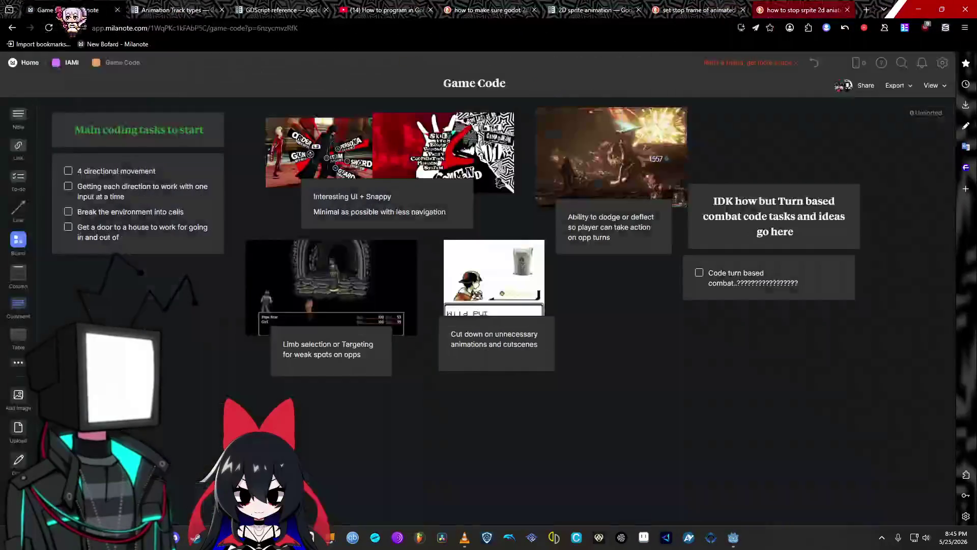
{"action": "left_click", "coordinate": [69, 171]}
{"action": "left_click", "coordinate": [68, 186]}
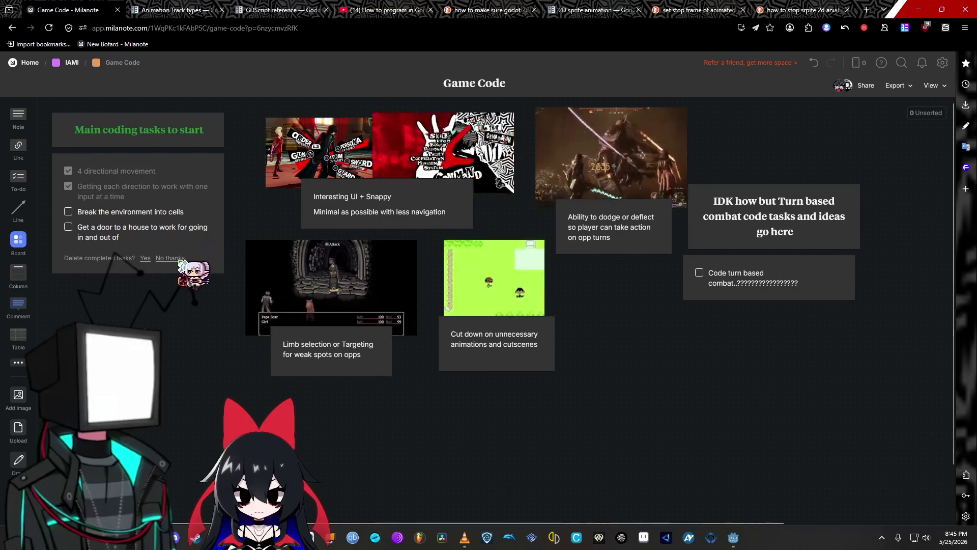
{"action": "left_click", "coordinate": [172, 258]}
Add a ticked 'Directional animations' task to the checklist
{"action": "left_click", "coordinate": [147, 246]}
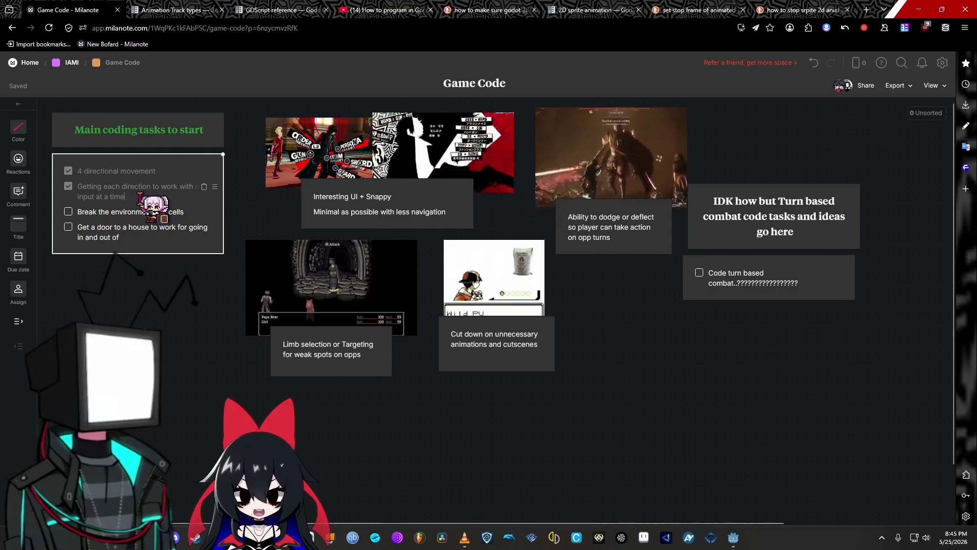
{"action": "key", "text": "Return"}
{"action": "type", "text": "Directional an"}
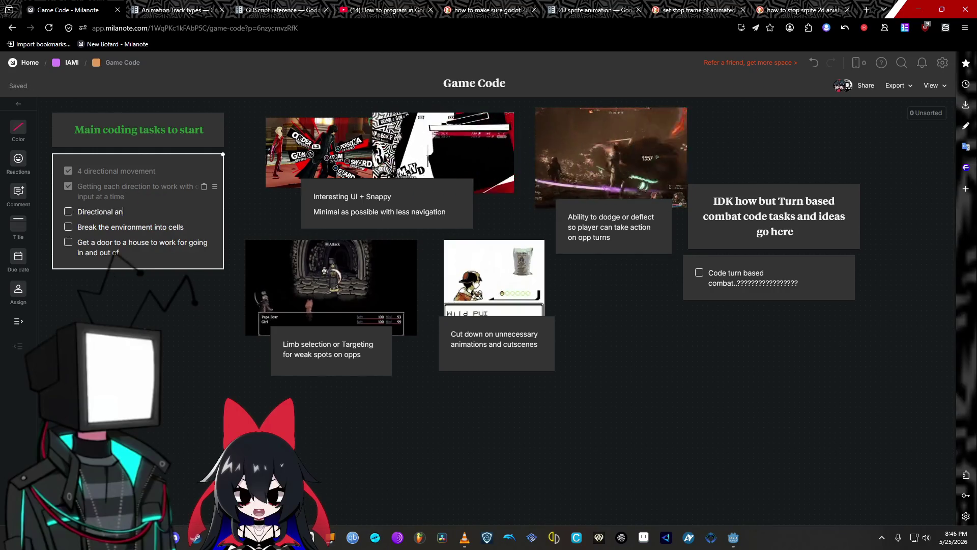
{"action": "type", "text": "imations"}
{"action": "key", "text": "Return"}
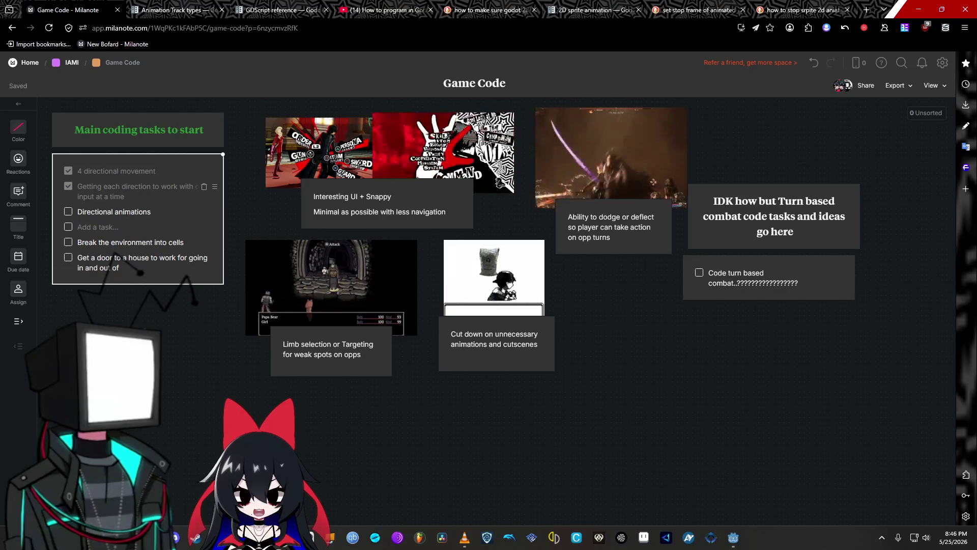
{"action": "key", "text": "BackSpace"}
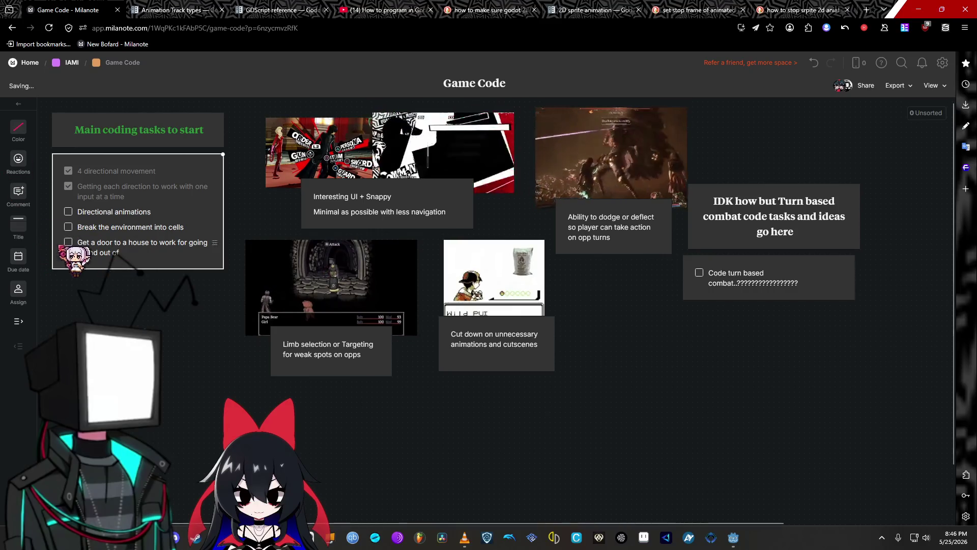
{"action": "left_click", "coordinate": [68, 212]}
{"action": "left_click", "coordinate": [167, 359]}
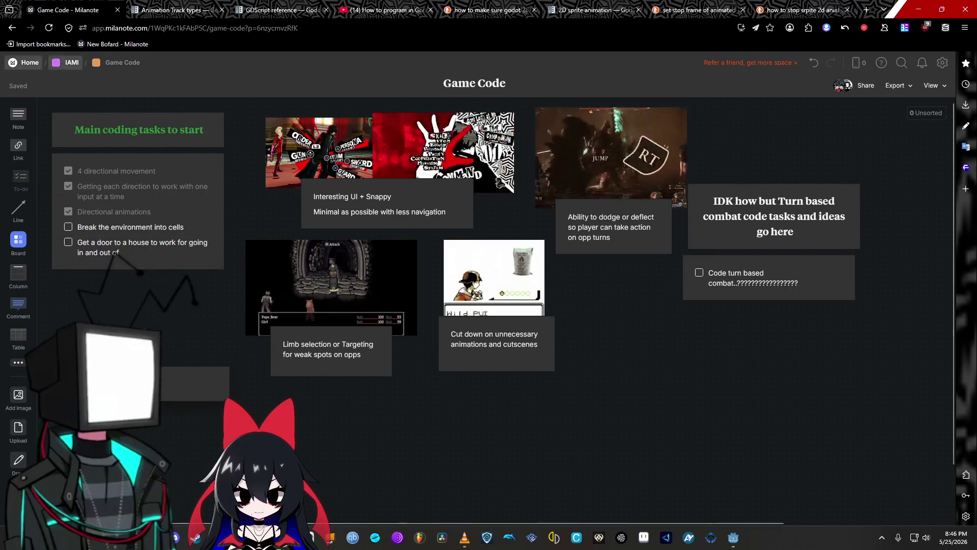
{"action": "left_click", "coordinate": [193, 400]}
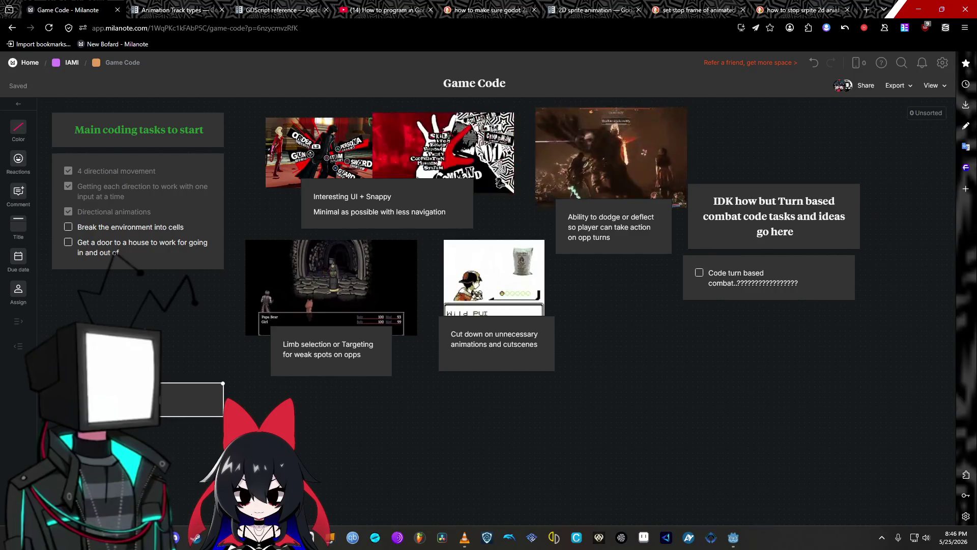
Finish the lower-left note's text and add a bold, green, heading-style note above it
{"action": "type", "text": "f not moving"}
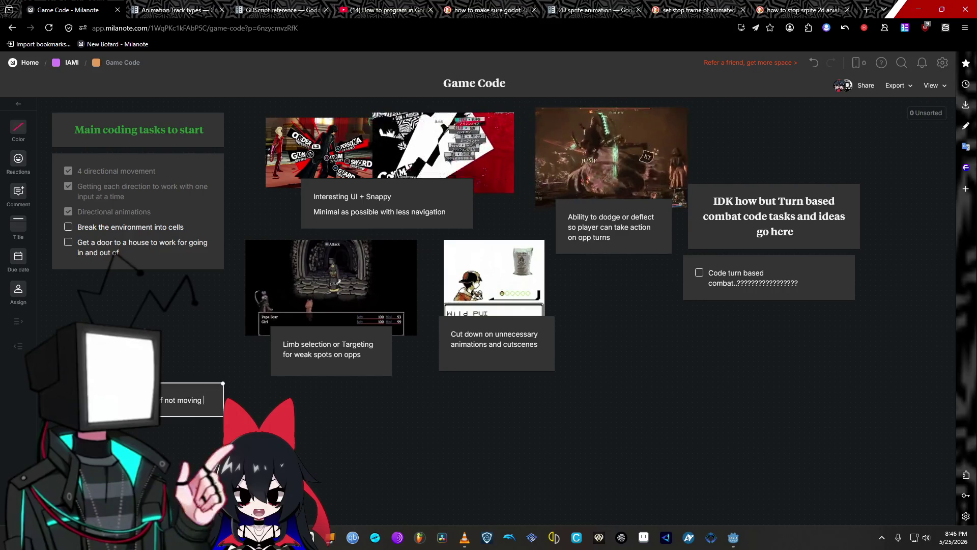
{"action": "key", "text": "Return"}
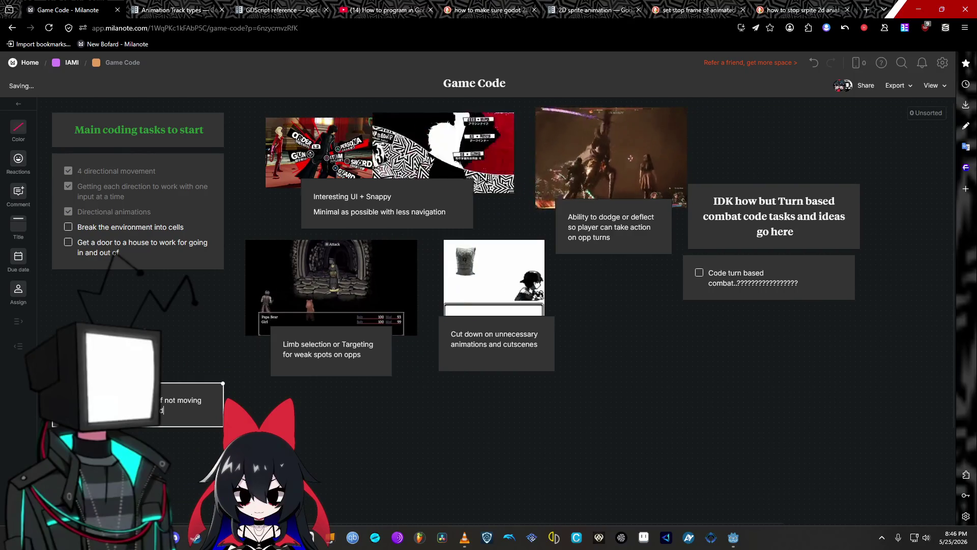
{"action": "double_click", "coordinate": [170, 359]}
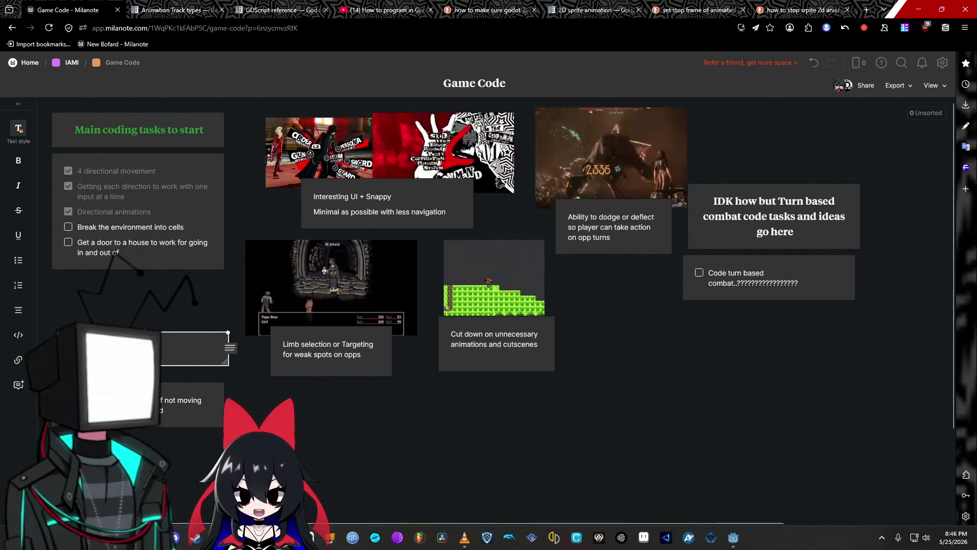
{"action": "left_click", "coordinate": [19, 161]}
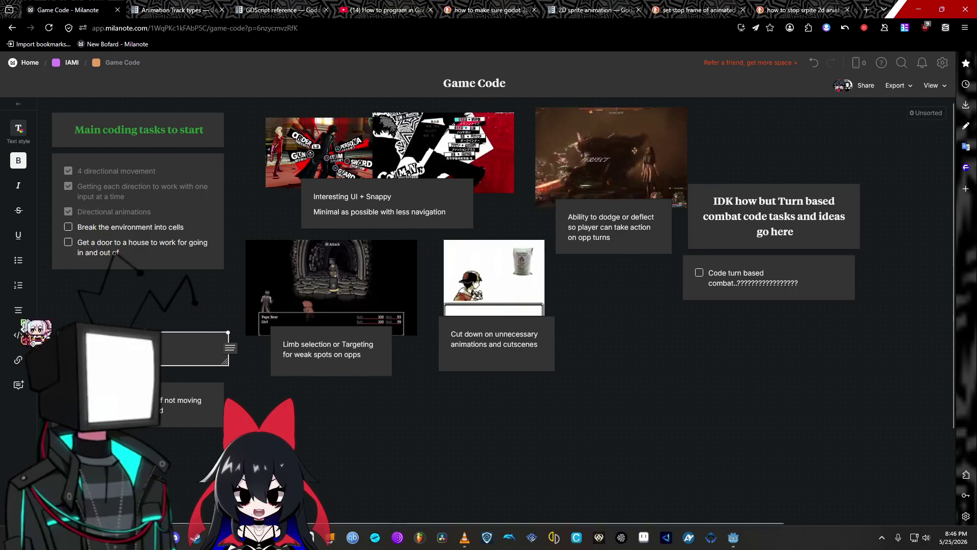
{"action": "left_click", "coordinate": [18, 130]}
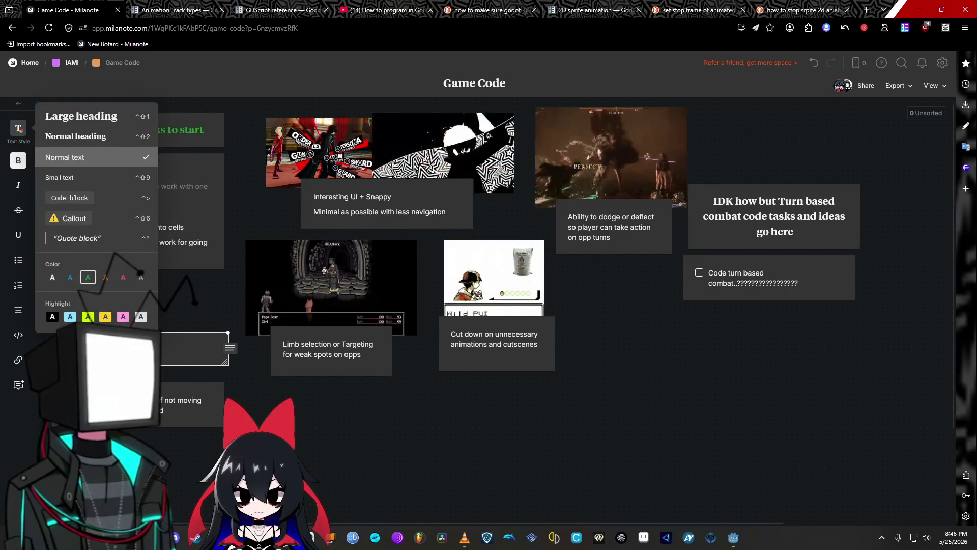
{"action": "left_click", "coordinate": [129, 136]}
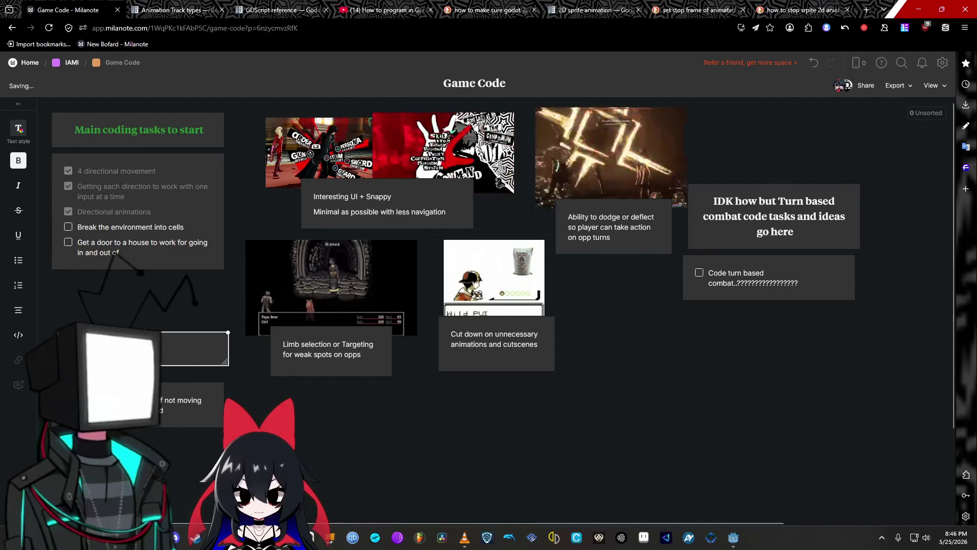
{"action": "left_click", "coordinate": [18, 130]}
{"action": "left_click", "coordinate": [116, 274]}
{"action": "key", "text": "Escape"}
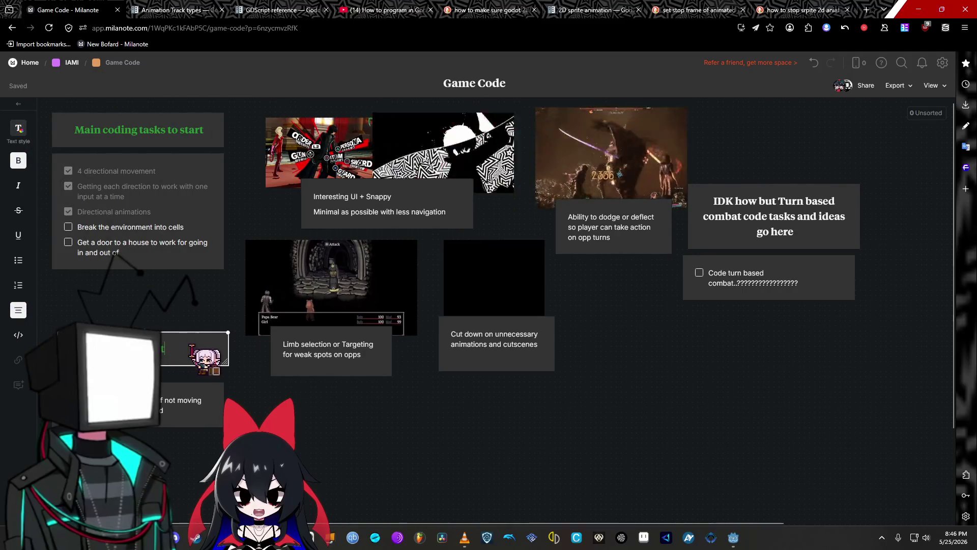
{"action": "key", "text": "Escape"}
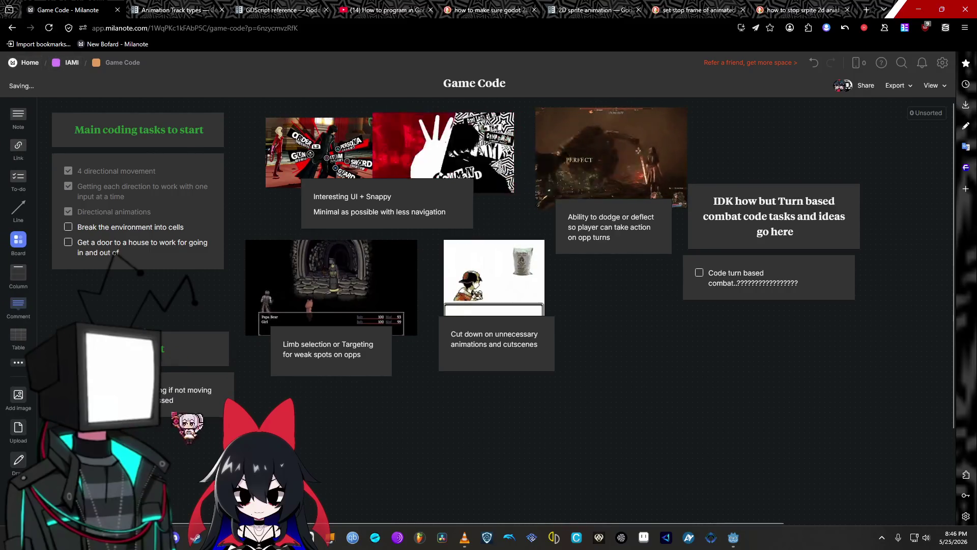
Reposition the 'if not moving' note and make the green note above it narrower
{"action": "left_click", "coordinate": [229, 386]}
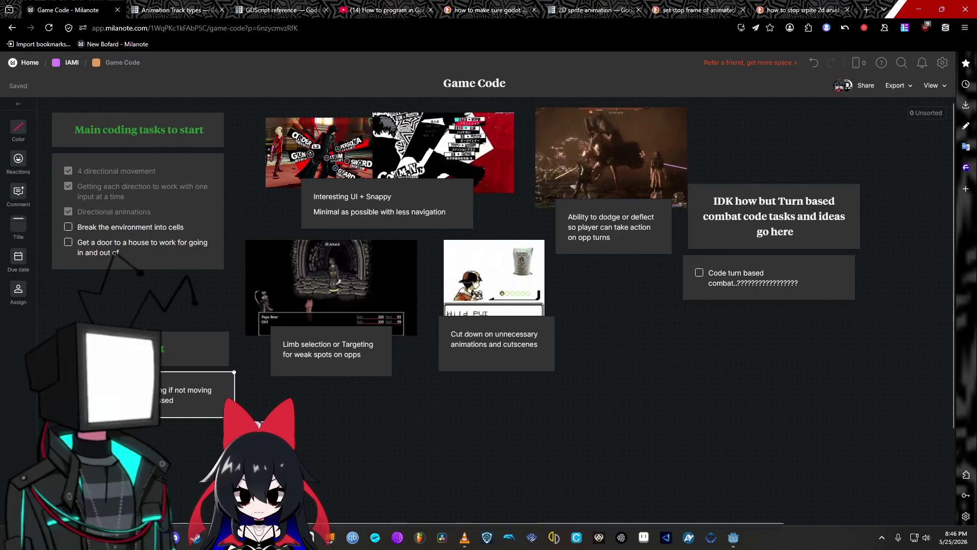
{"action": "left_click_drag", "start_coordinate": [230, 382], "coordinate": [294, 342]}
{"action": "left_click_drag", "start_coordinate": [234, 375], "coordinate": [235, 375]}
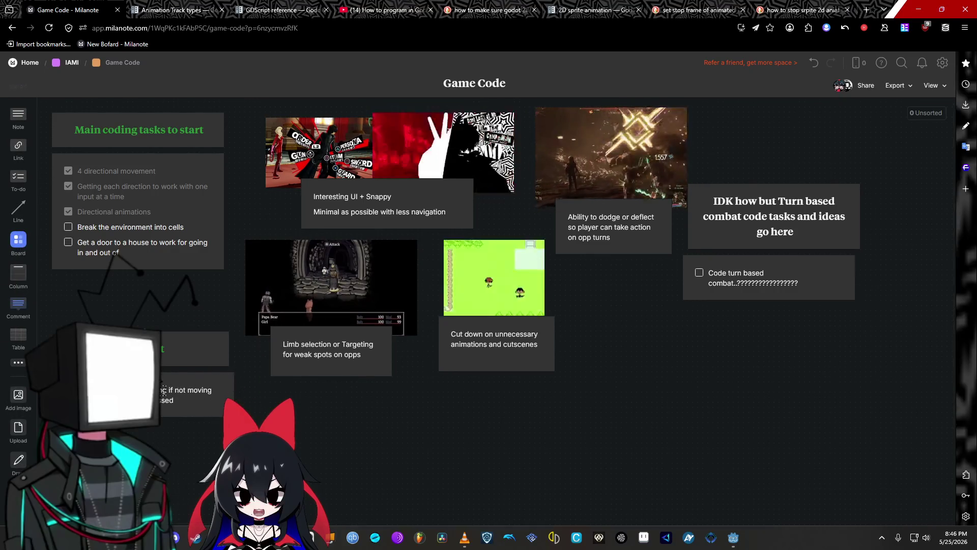
{"action": "left_click", "coordinate": [231, 387]}
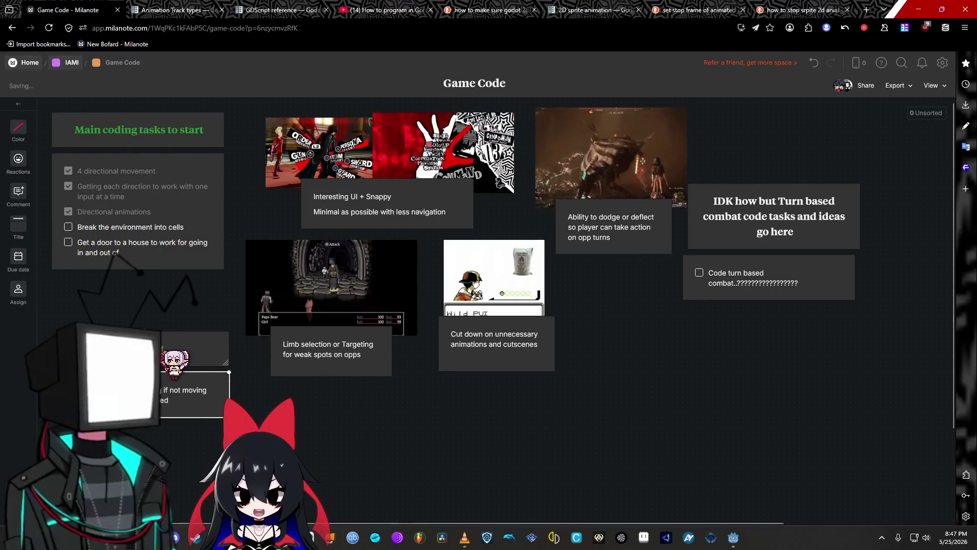
{"action": "left_click", "coordinate": [226, 349]}
{"action": "mouse_move", "coordinate": [229, 333]}
{"action": "left_mouse_down"}
{"action": "mouse_move", "coordinate": [170, 333]}
{"action": "mouse_move", "coordinate": [188, 332]}
{"action": "left_mouse_up"}
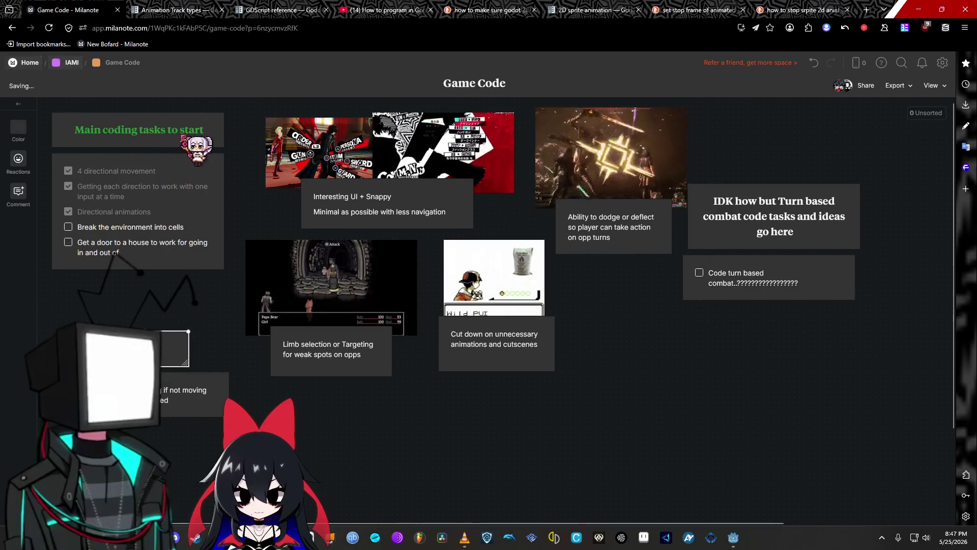
Pan the board and insert a blank checklist row below 'Break the environment into cells'
{"action": "mouse_move", "coordinate": [216, 135]}
{"action": "left_mouse_down"}
{"action": "mouse_move", "coordinate": [219, 152]}
{"action": "mouse_move", "coordinate": [194, 138]}
{"action": "mouse_move", "coordinate": [143, 136]}
{"action": "left_mouse_up"}
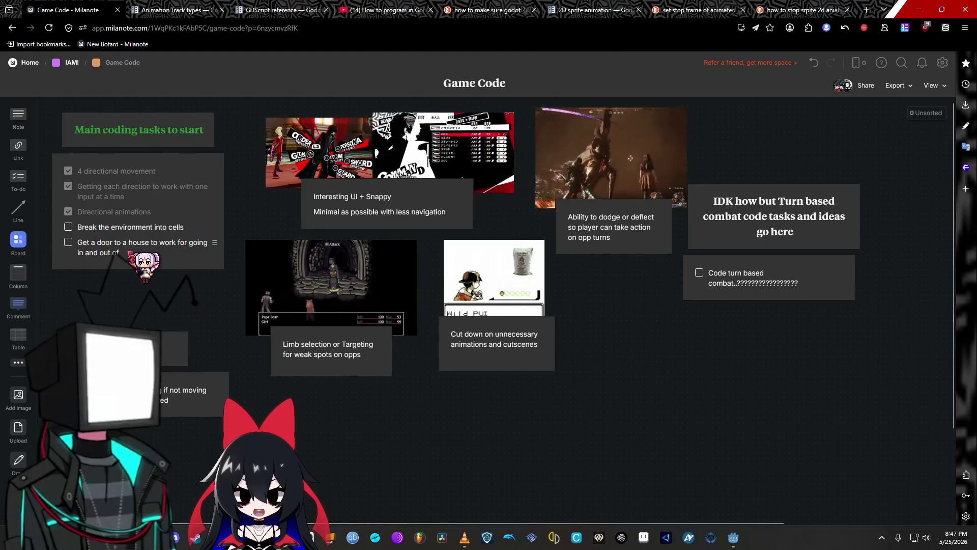
{"action": "left_click", "coordinate": [203, 227]}
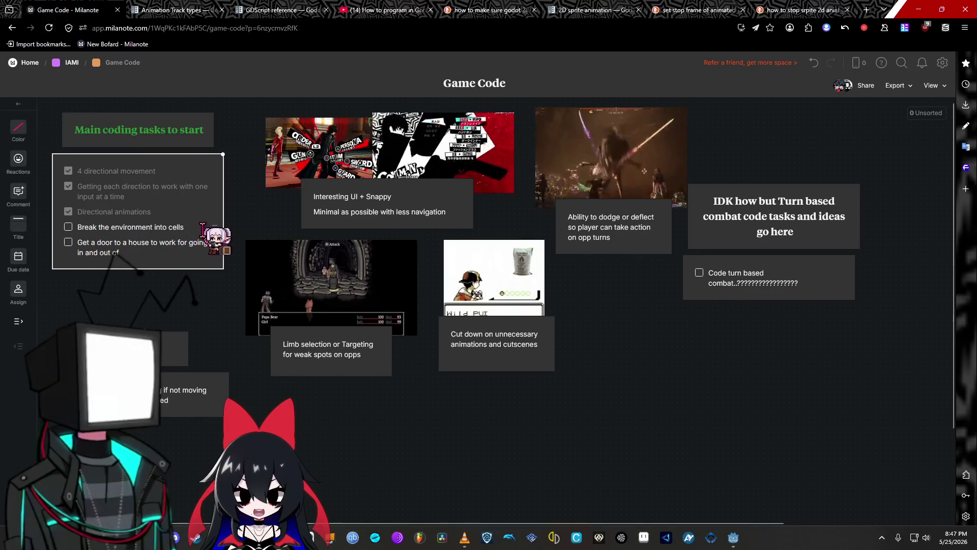
{"action": "key", "text": "Return"}
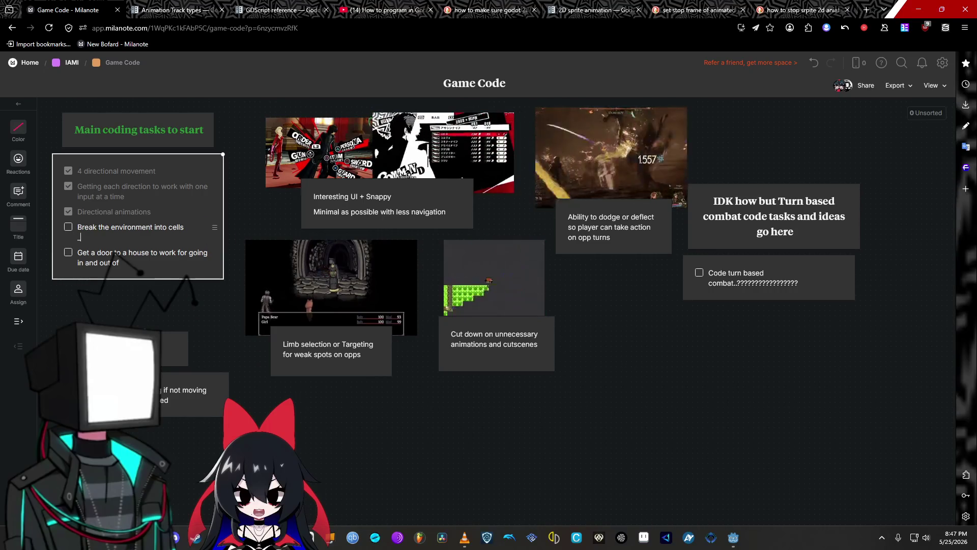
Write '-Canceled-' under the task, fixing the misspelling via spell-check suggestions, and start a new line
{"action": "type", "text": "-Cancled-"}
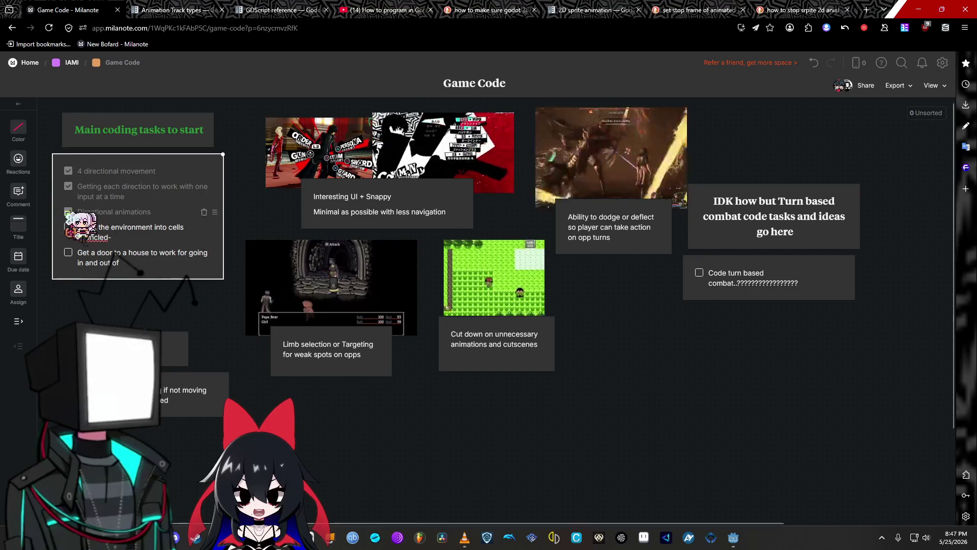
{"action": "right_click", "coordinate": [91, 238]}
{"action": "key", "text": "Escape"}
{"action": "type", "text": "Candle"}
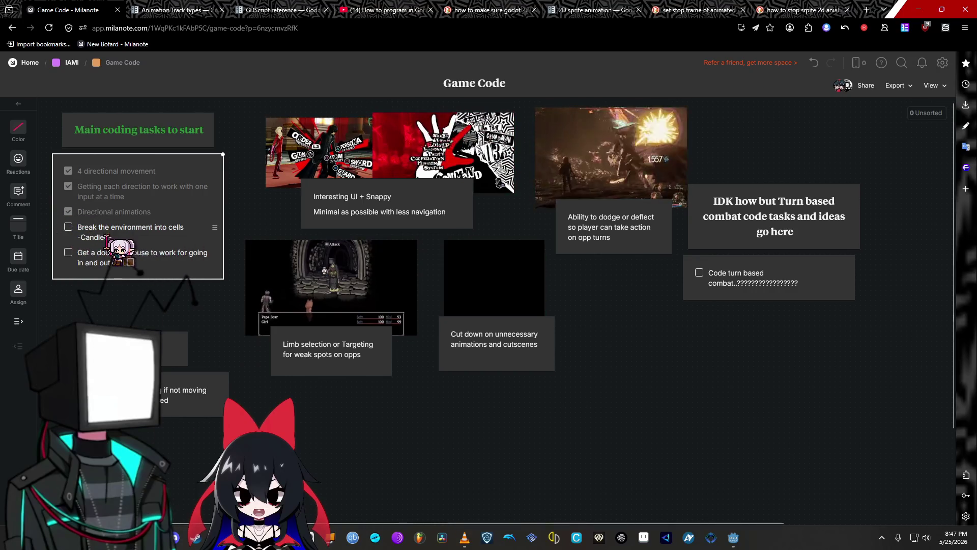
{"action": "key", "text": "BackSpace"}
{"action": "key", "text": "BackSpace"}
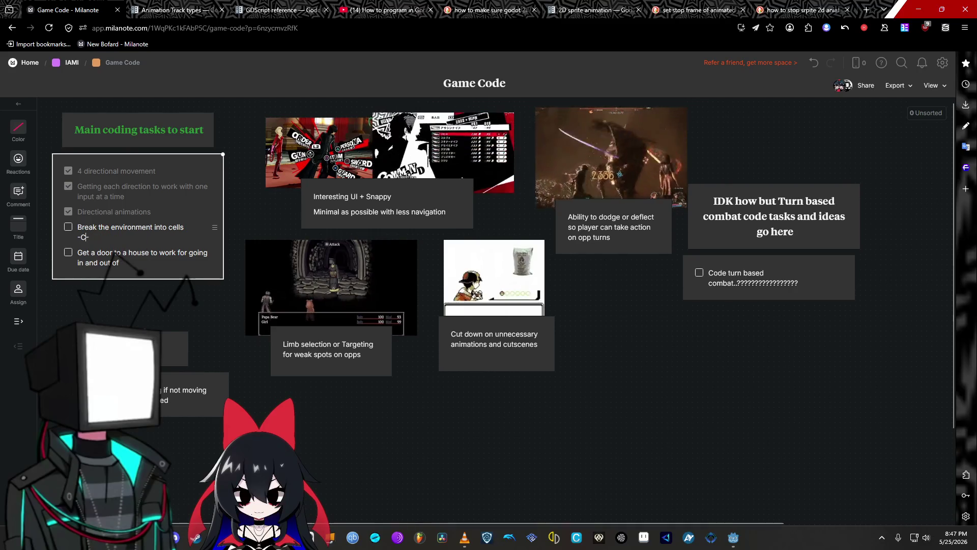
{"action": "type", "text": "-ancled"}
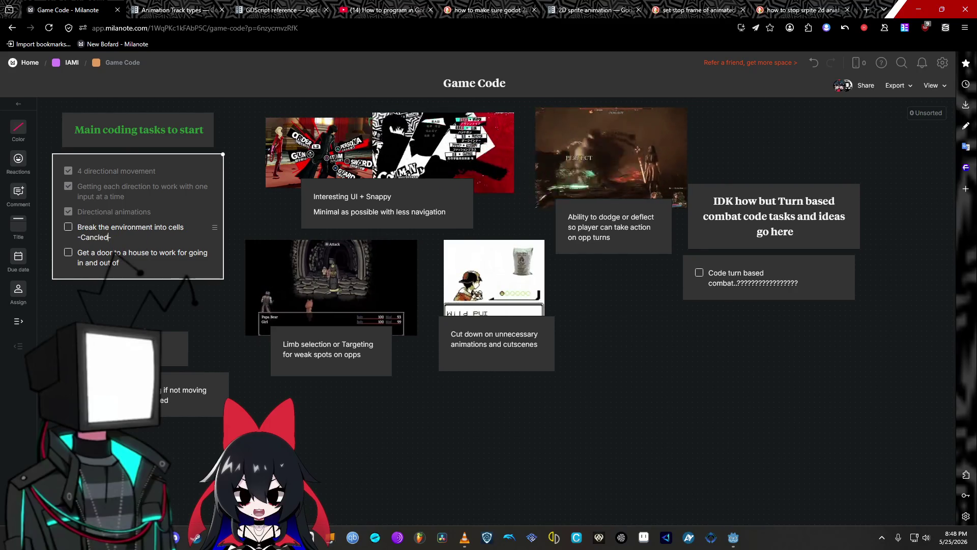
{"action": "right_click", "coordinate": [85, 238]}
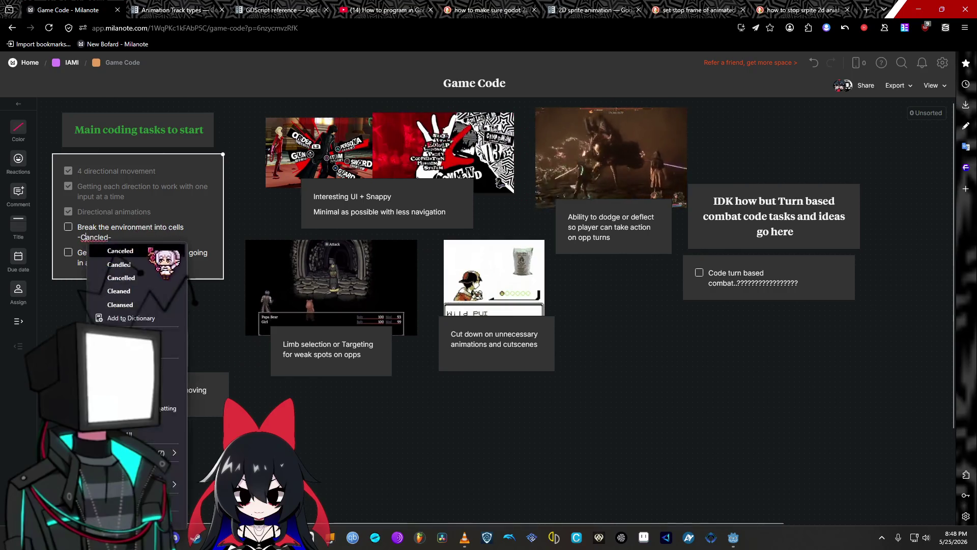
{"action": "left_click", "coordinate": [149, 250]}
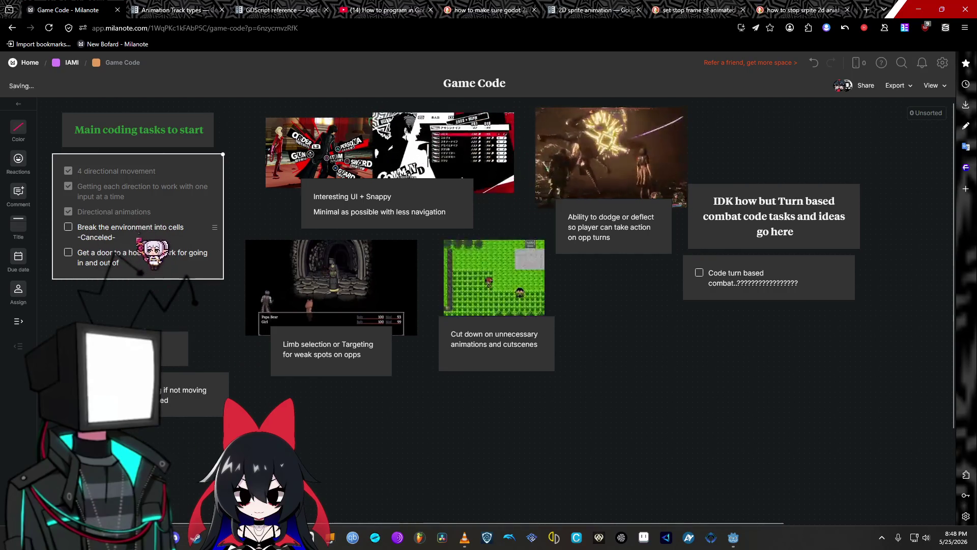
{"action": "key", "text": "Return"}
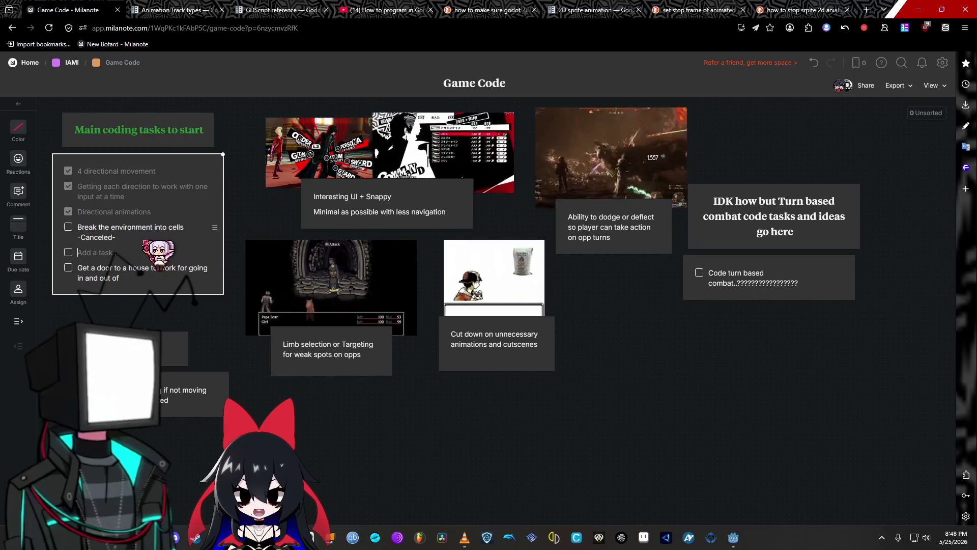
Enter the 'Start Town mapping' task and delete the leftover empty row
{"action": "type", "text": "Start Town mappin"}
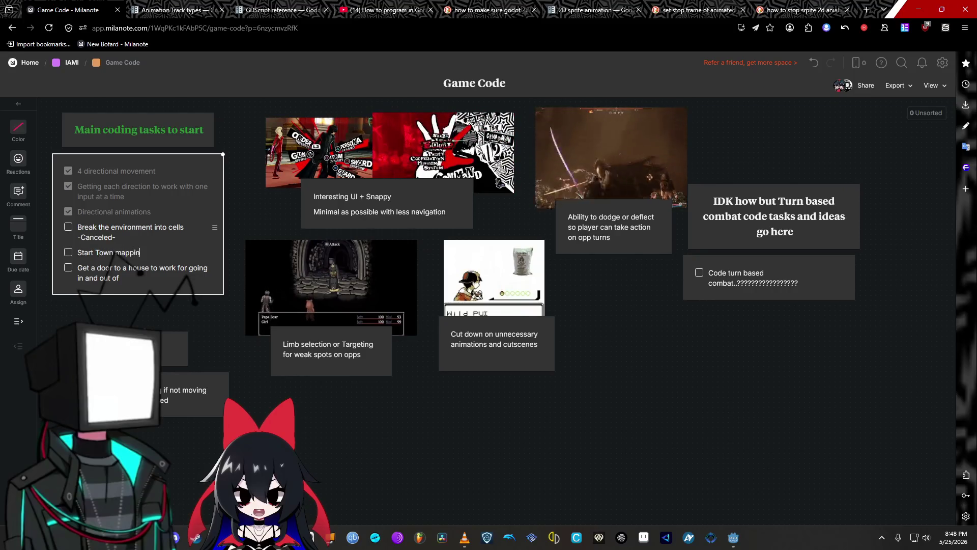
{"action": "type", "text": "g"}
{"action": "key", "text": "Return"}
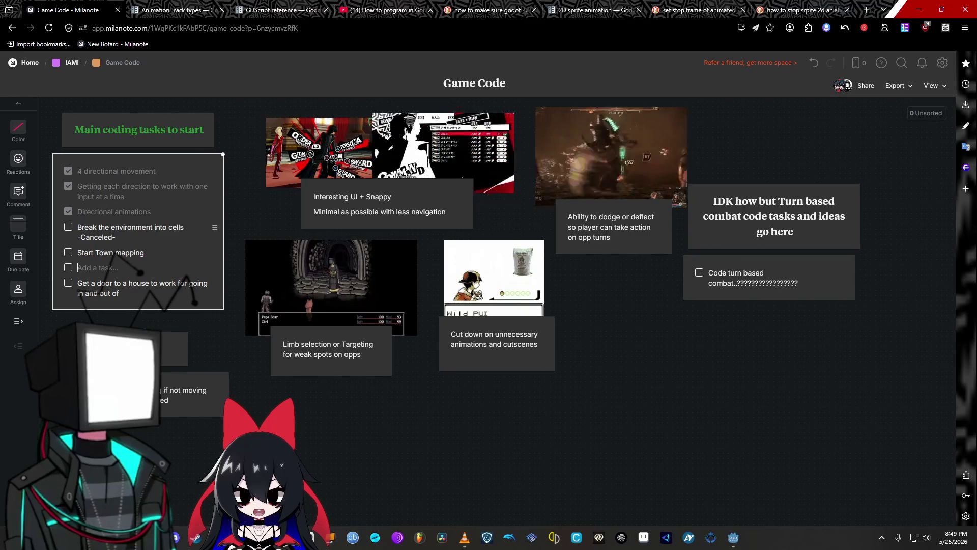
{"action": "key", "text": "BackSpace"}
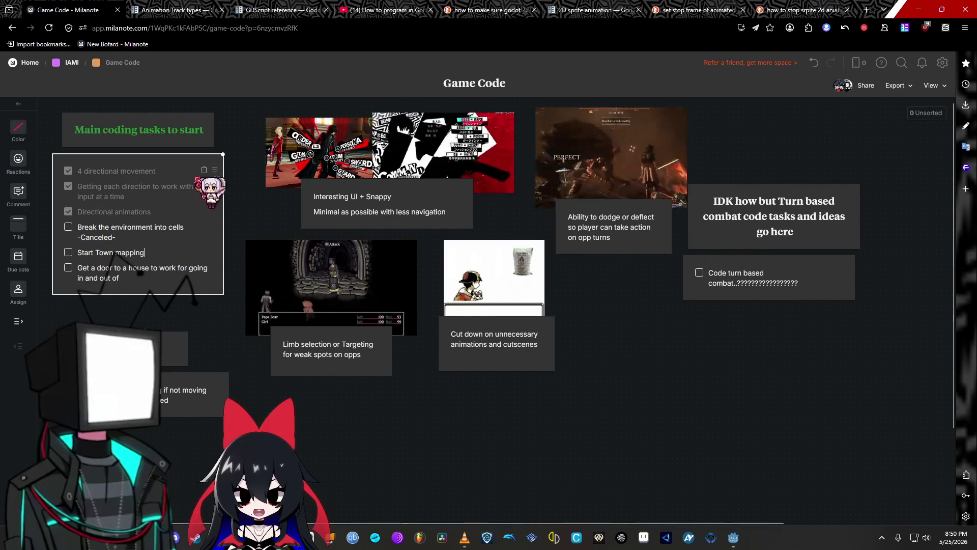
Check off the canceled 'Break the environment into cells' task so it shows struck through
{"action": "key", "text": "Escape"}
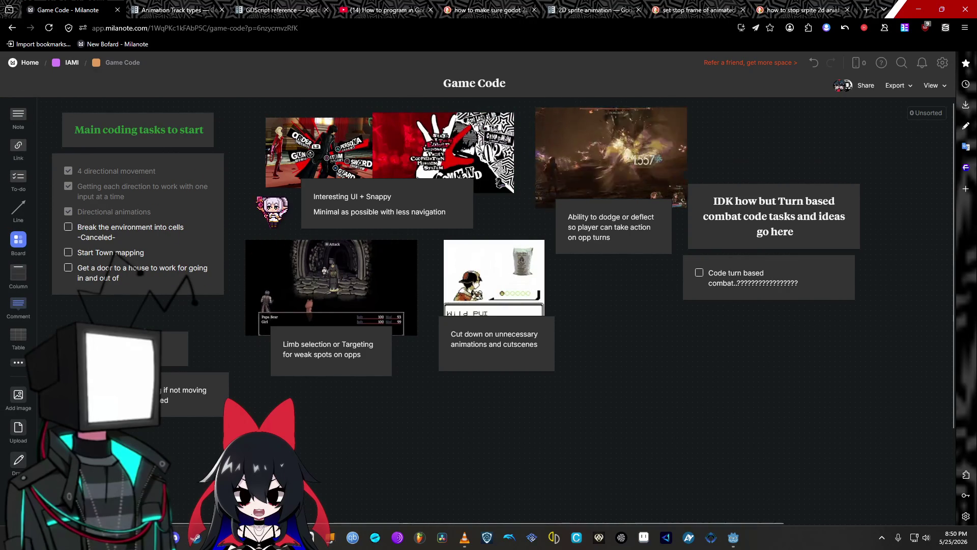
{"action": "right_click", "coordinate": [71, 232]}
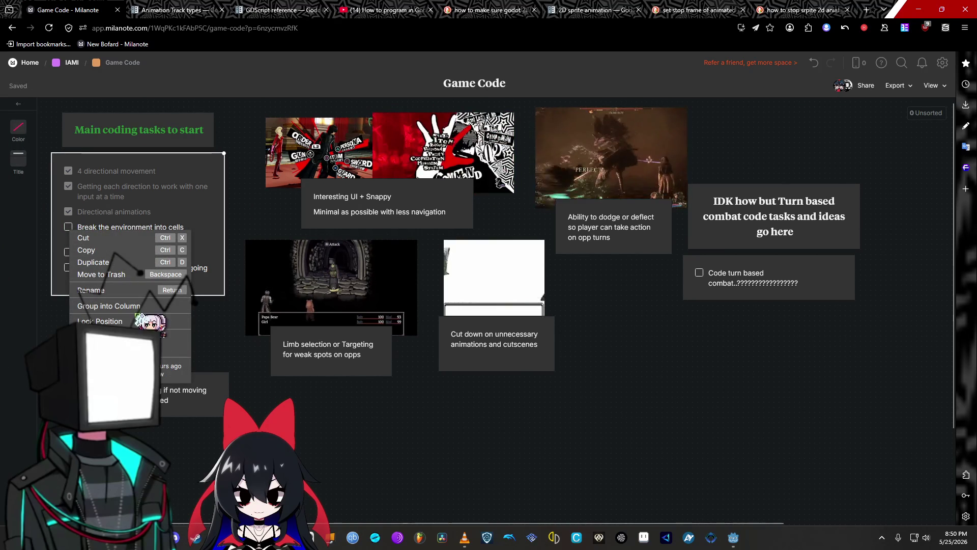
{"action": "left_click", "coordinate": [114, 227]}
{"action": "triple_click", "coordinate": [116, 227]}
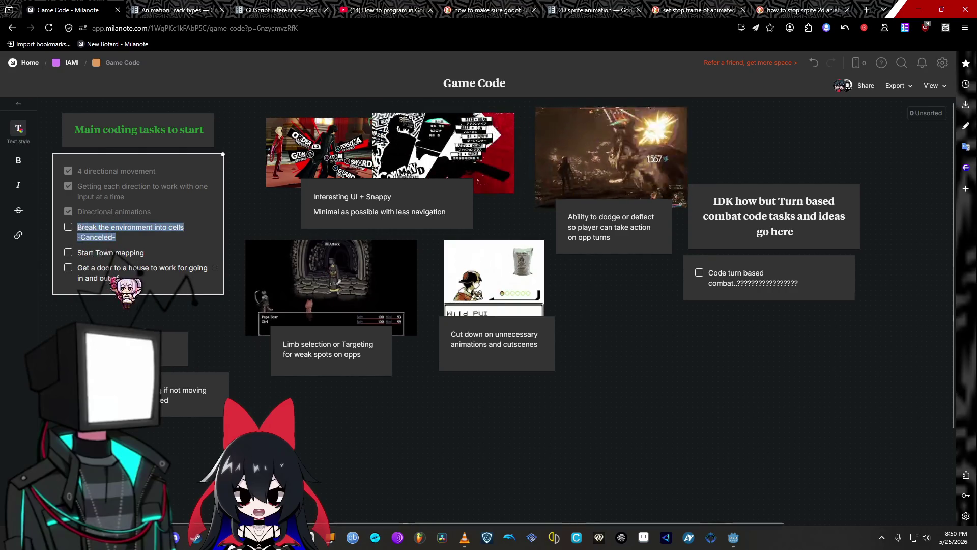
{"action": "left_click", "coordinate": [69, 226]}
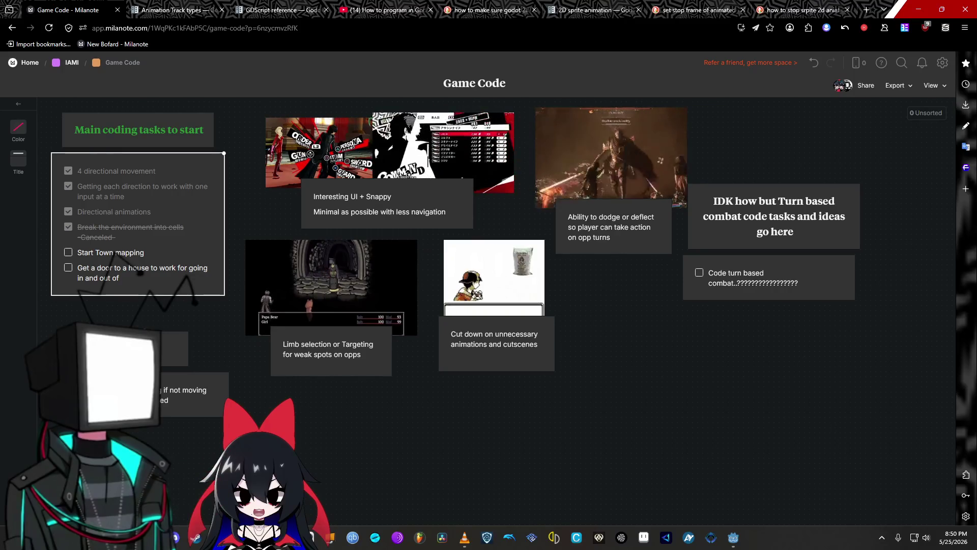
{"action": "key", "text": "super+d"}
{"action": "key", "text": "super+d"}
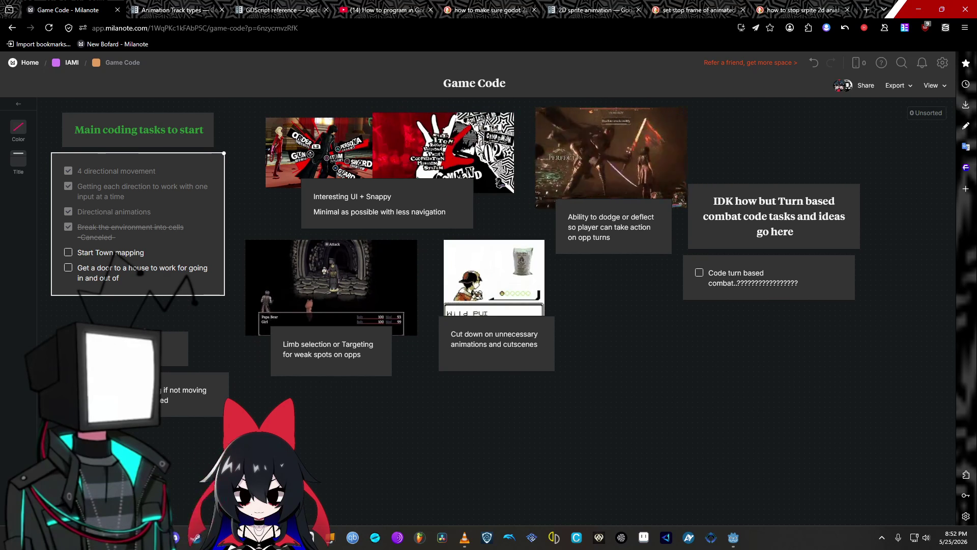
Move the IDK turn based combat card to the top, with the Code turn based card beneath it
{"action": "key", "text": "XF86AudioLowerVolume"}
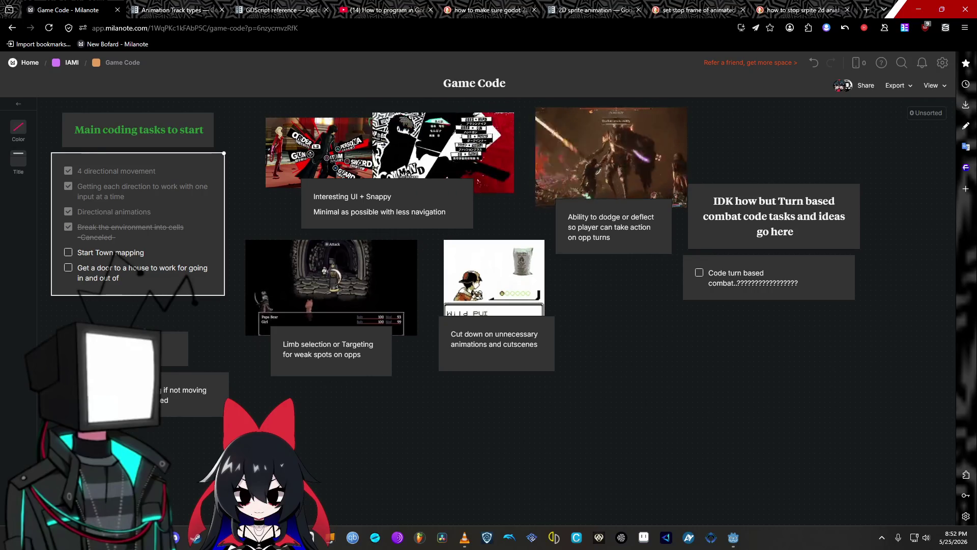
{"action": "left_click_drag", "start_coordinate": [771, 214], "coordinate": [805, 142]}
{"action": "mouse_move", "coordinate": [776, 270]}
{"action": "left_mouse_down"}
{"action": "mouse_move", "coordinate": [808, 197]}
{"action": "mouse_move", "coordinate": [819, 199]}
{"action": "left_mouse_up"}
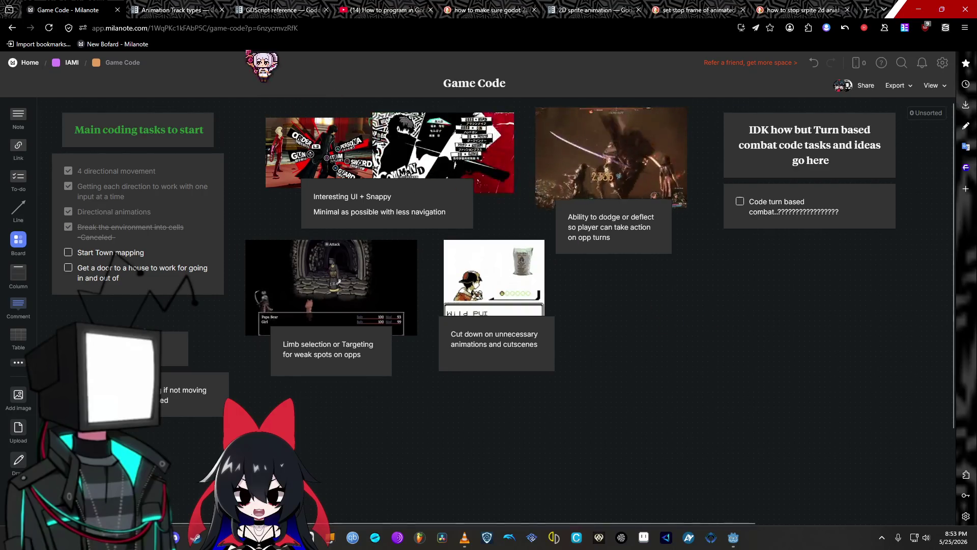
Return to the IAMI board and open the Game Art board
{"action": "left_click", "coordinate": [69, 64]}
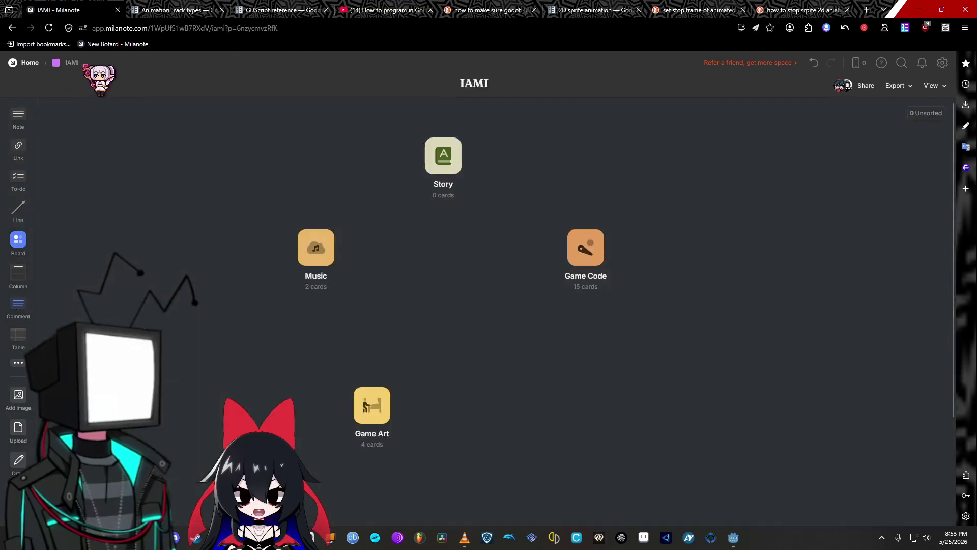
{"action": "left_click", "coordinate": [386, 407]}
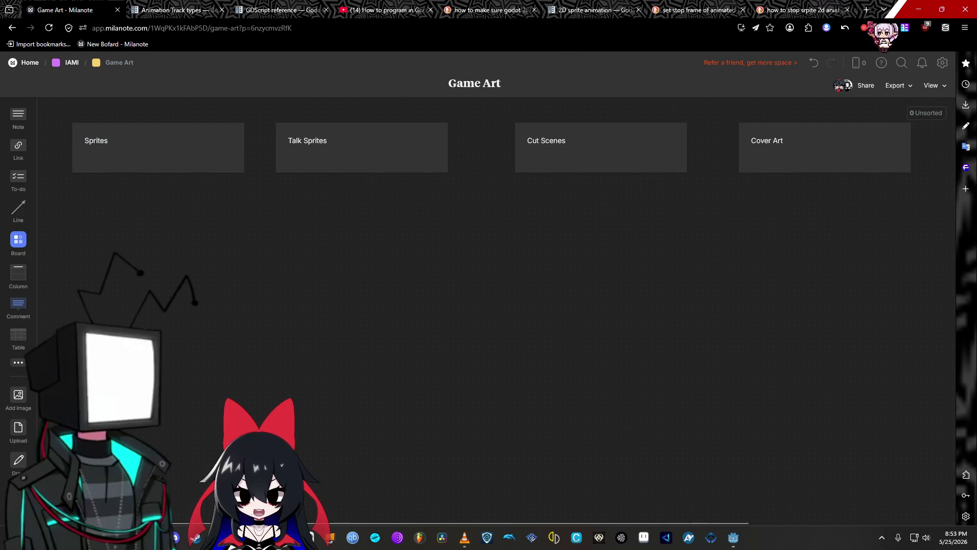
{"action": "left_click", "coordinate": [866, 9]}
Search DuckDuckGo images for 'mikaru beam gif'
{"action": "type", "text": "kia"}
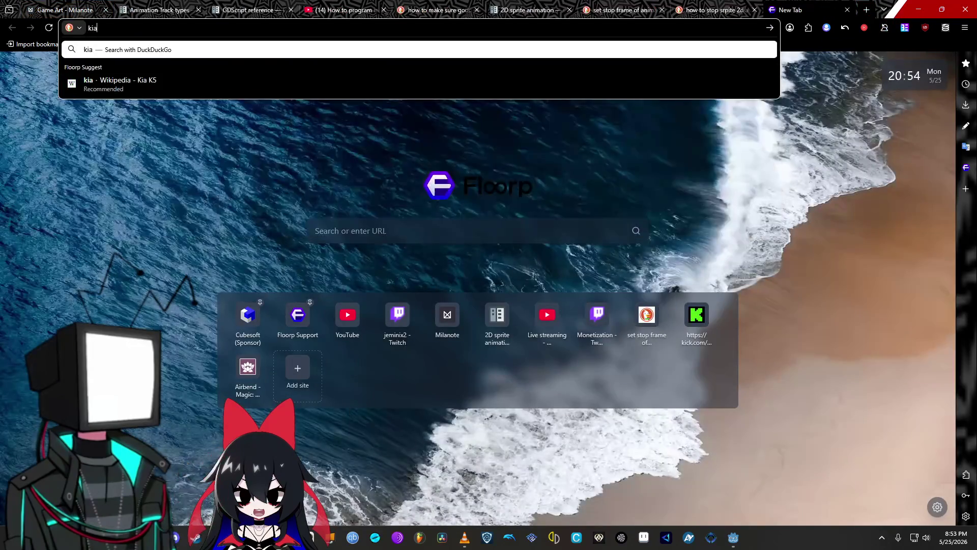
{"action": "key", "text": "BackSpace"}
{"action": "type", "text": "mikar"}
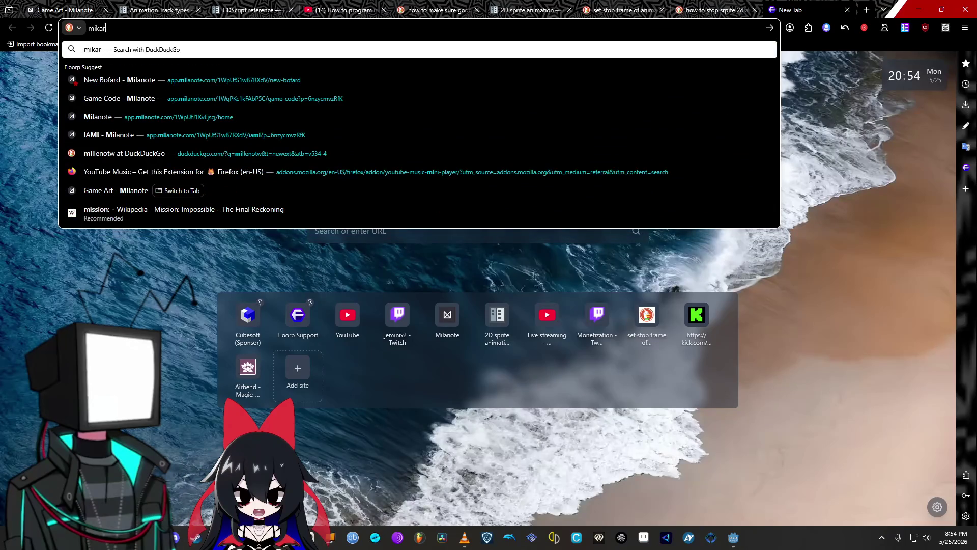
{"action": "type", "text": "u beam"}
{"action": "key", "text": "Return"}
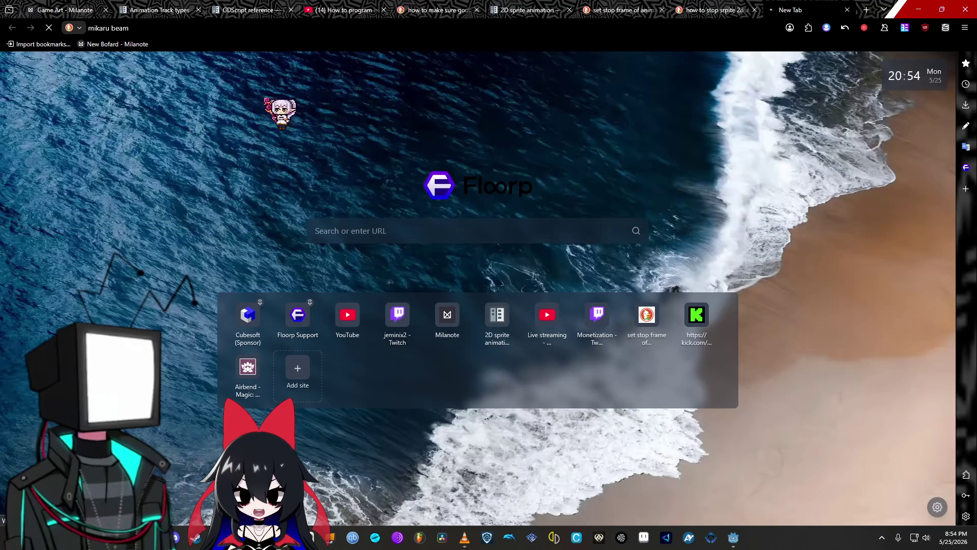
{"action": "mouse_move", "coordinate": [161, 11]}
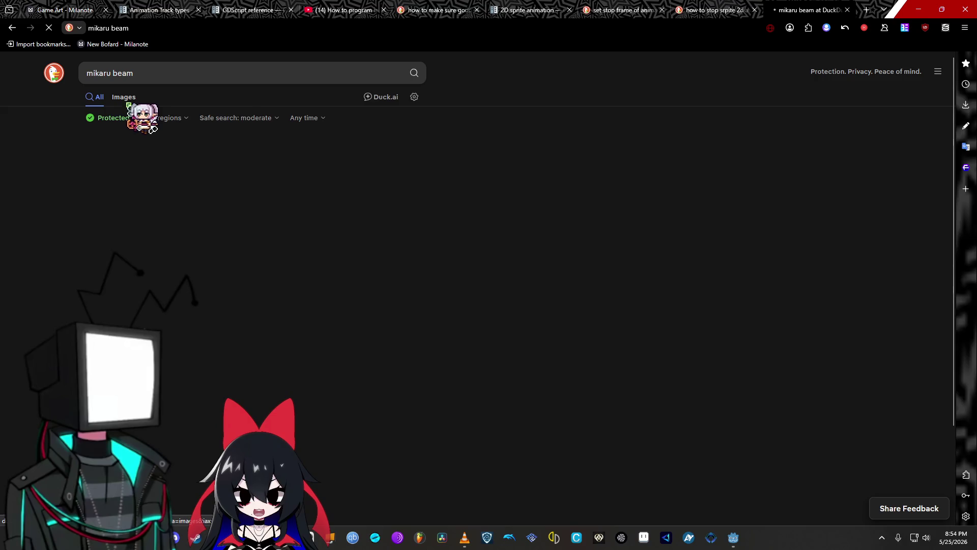
{"action": "left_click", "coordinate": [127, 99]}
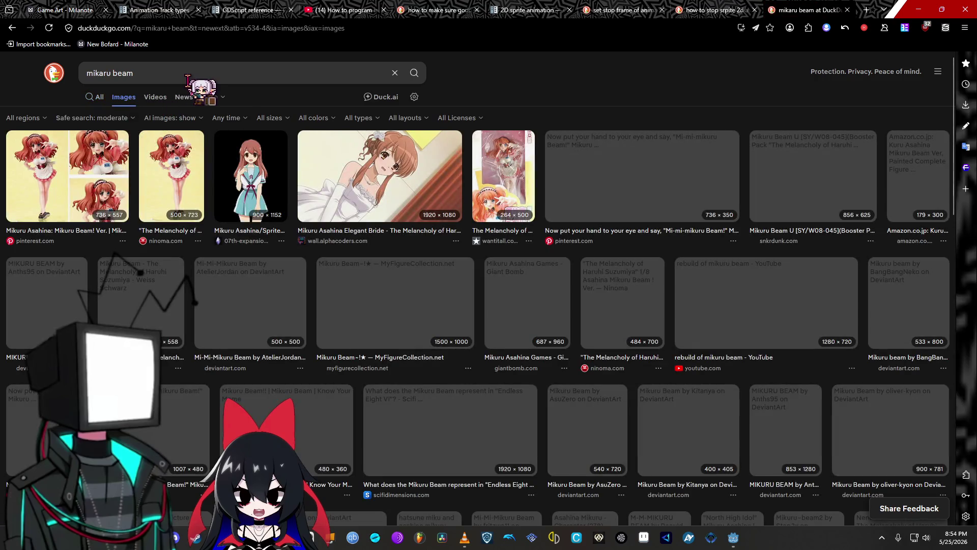
{"action": "left_click", "coordinate": [189, 74]}
{"action": "type", "text": "gif"}
{"action": "key", "text": "Return"}
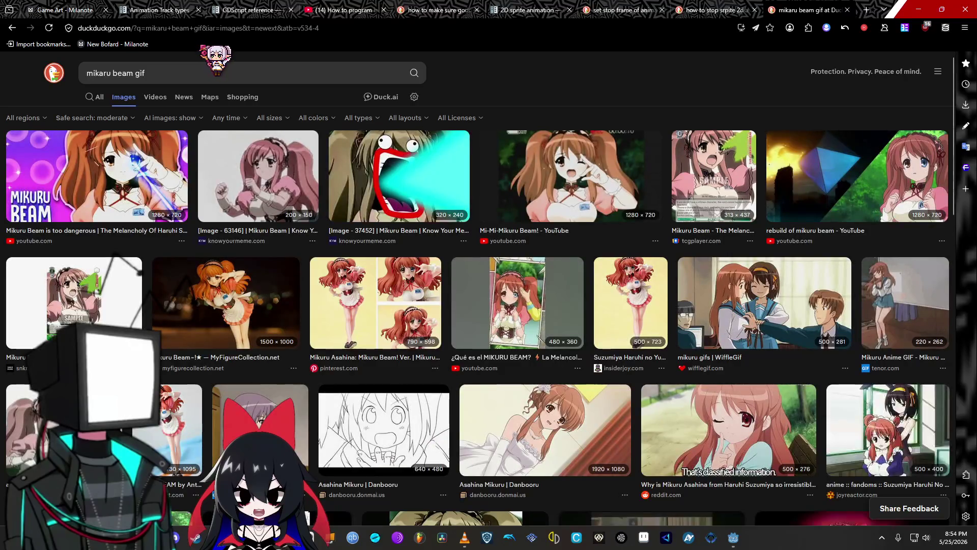
Hide AI-generated images and filter the image results to Animated GIF only
{"action": "left_click", "coordinate": [560, 183]}
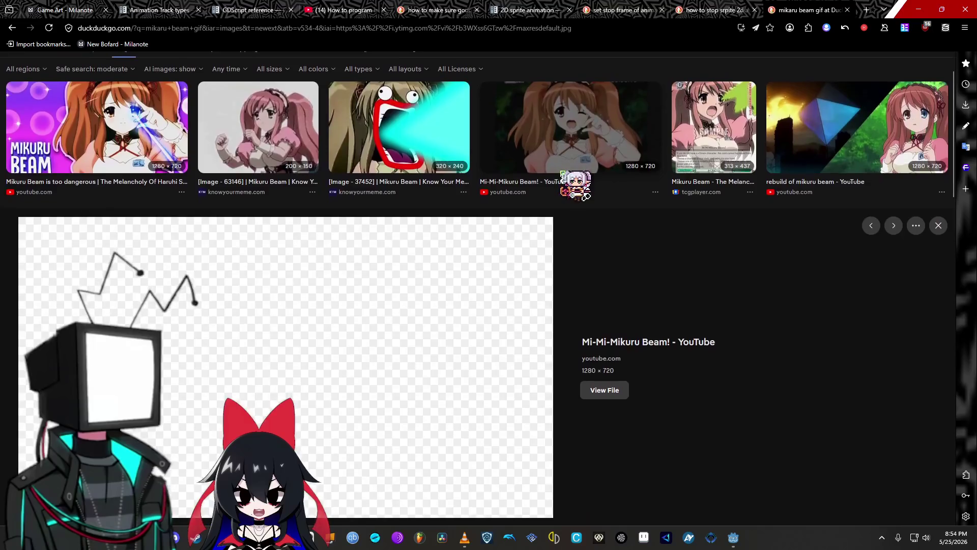
{"action": "scroll", "coordinate": [397, 197], "scroll_direction": "up", "scroll_amount": 1}
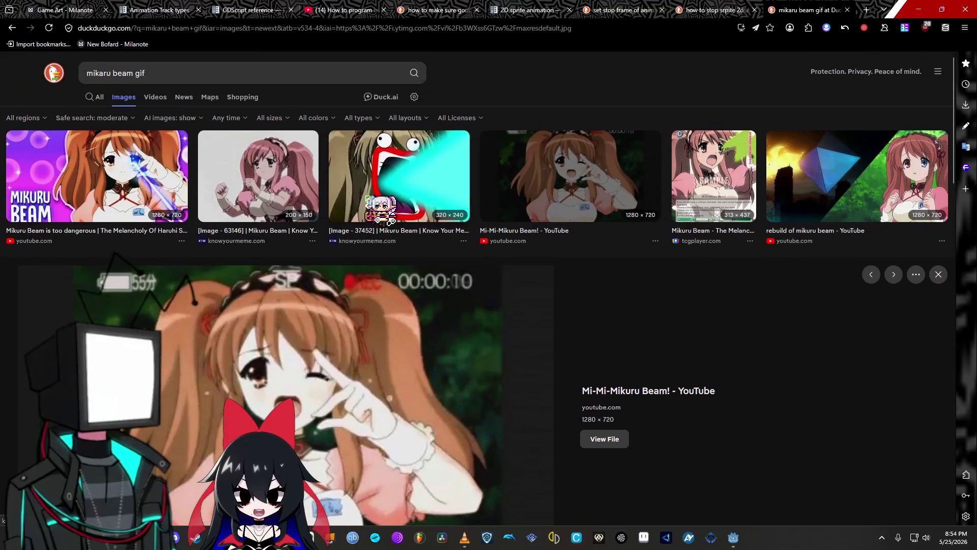
{"action": "left_click", "coordinate": [201, 118]}
{"action": "left_click", "coordinate": [211, 168]}
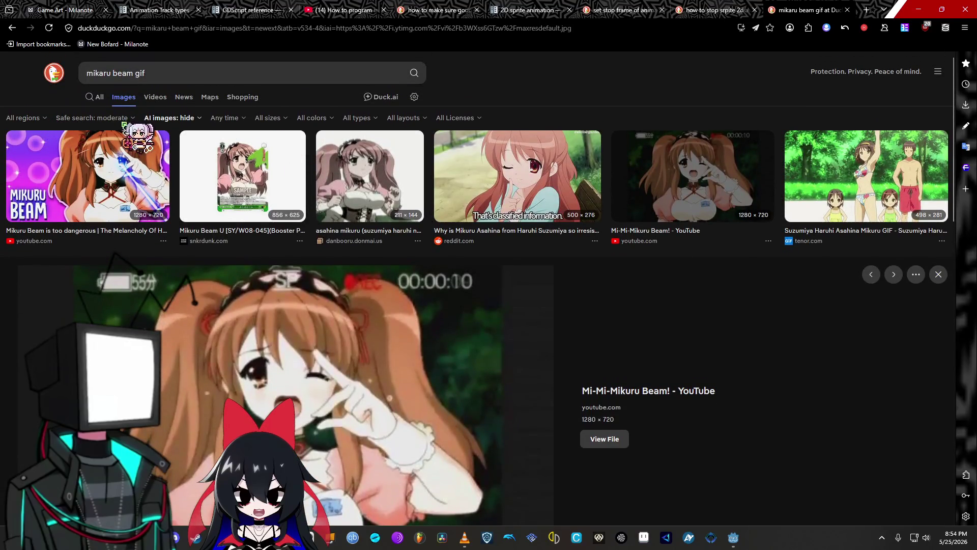
{"action": "left_click", "coordinate": [132, 120]}
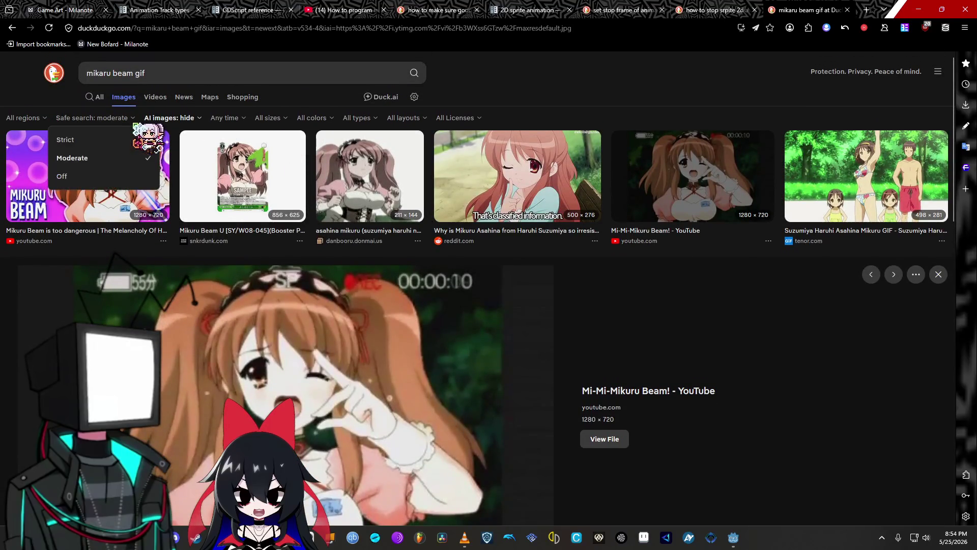
{"action": "left_click", "coordinate": [135, 121]}
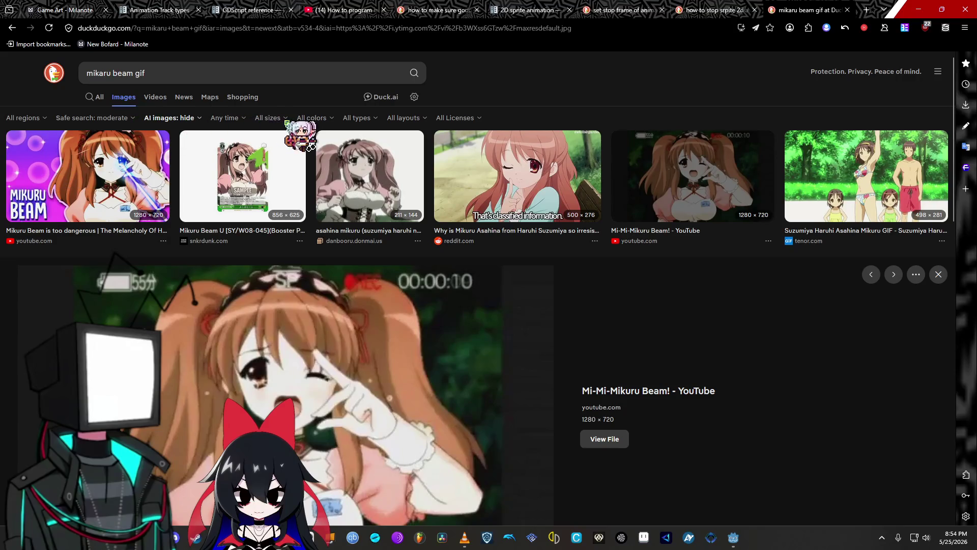
{"action": "left_click", "coordinate": [371, 120]}
{"action": "left_click", "coordinate": [392, 192]}
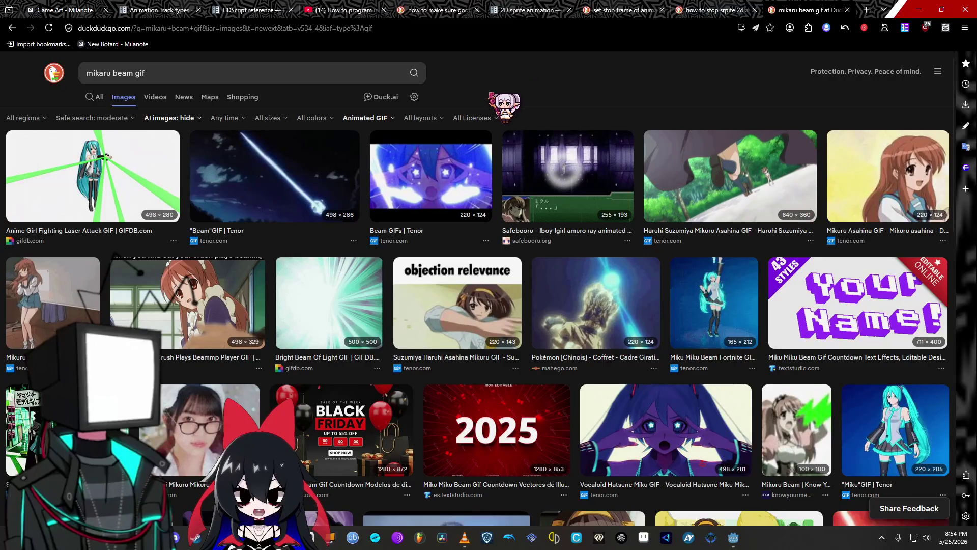
Preview several Mikuru GIF results, settling on the Beam GIFs result from Tenor
{"action": "left_click", "coordinate": [882, 184]}
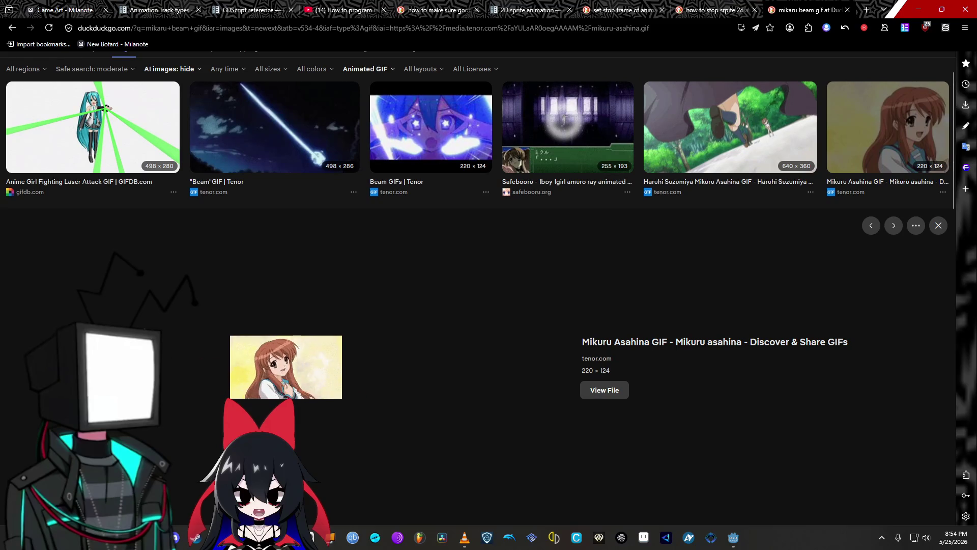
{"action": "scroll", "coordinate": [347, 394], "scroll_direction": "up", "scroll_amount": 1}
{"action": "scroll", "coordinate": [124, 295], "scroll_direction": "down", "scroll_amount": 5}
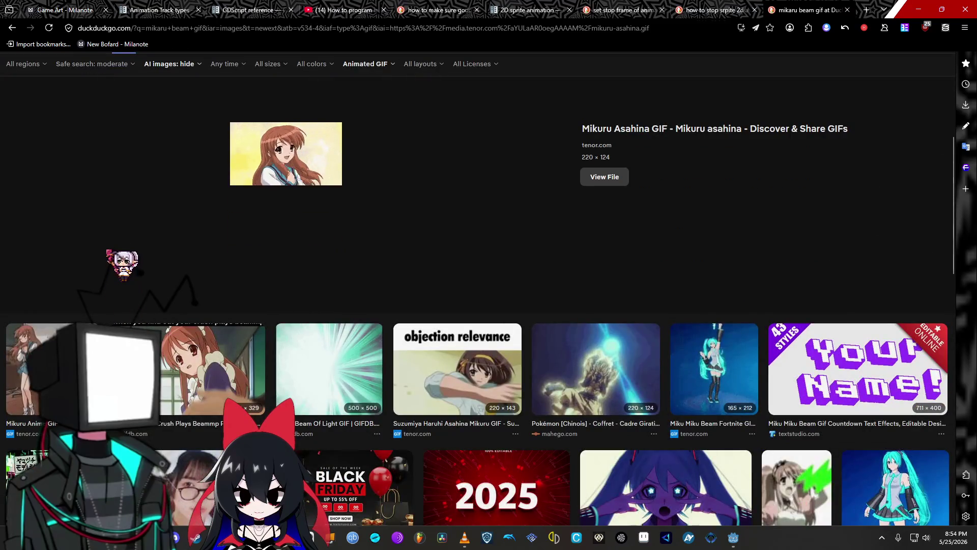
{"action": "left_click", "coordinate": [51, 366]}
{"action": "scroll", "coordinate": [365, 277], "scroll_direction": "down", "scroll_amount": 6}
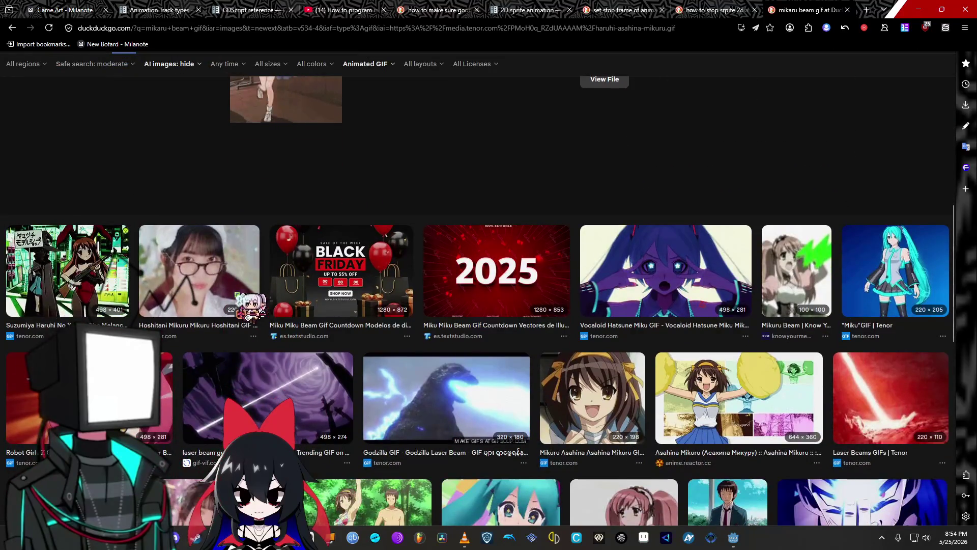
{"action": "scroll", "coordinate": [150, 296], "scroll_direction": "up", "scroll_amount": 7}
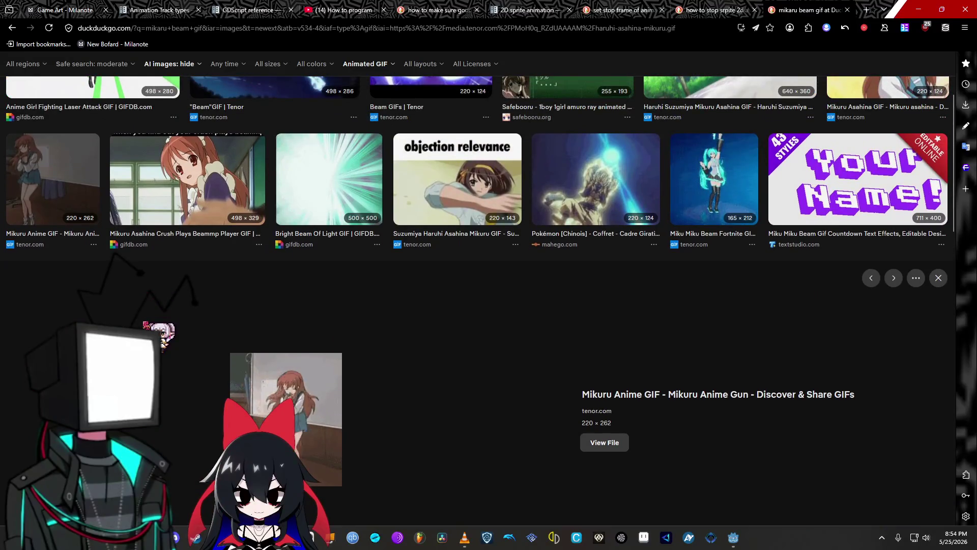
{"action": "left_click", "coordinate": [166, 195]}
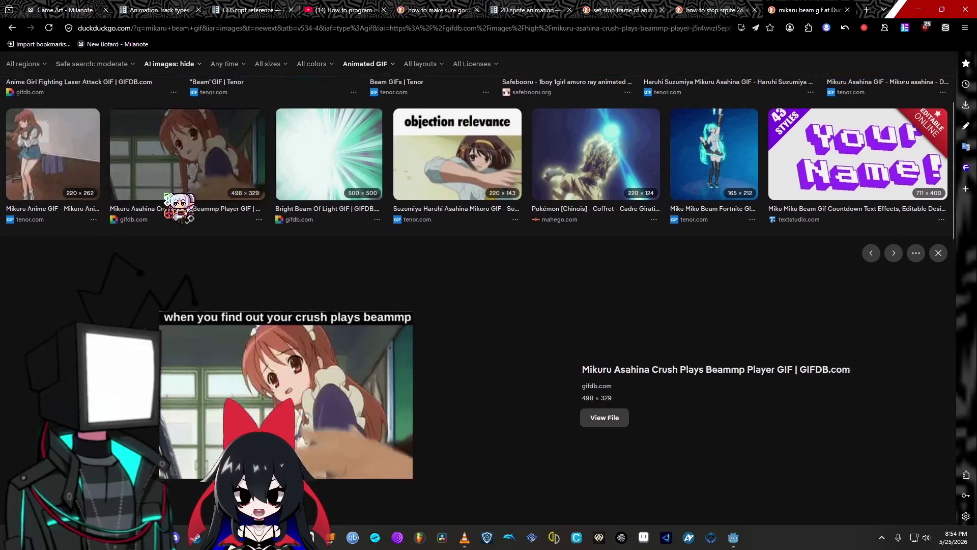
{"action": "scroll", "coordinate": [305, 239], "scroll_direction": "up", "scroll_amount": 3}
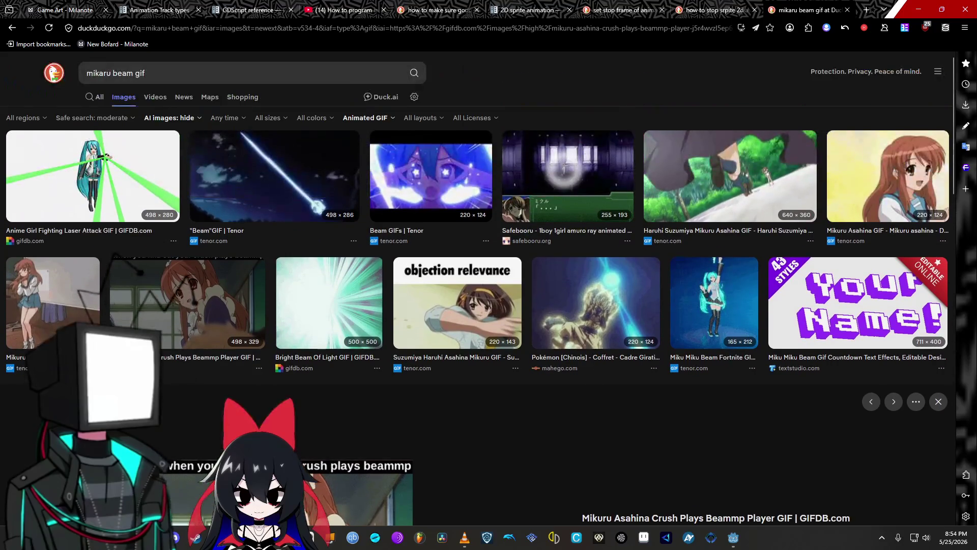
{"action": "left_click", "coordinate": [395, 201]}
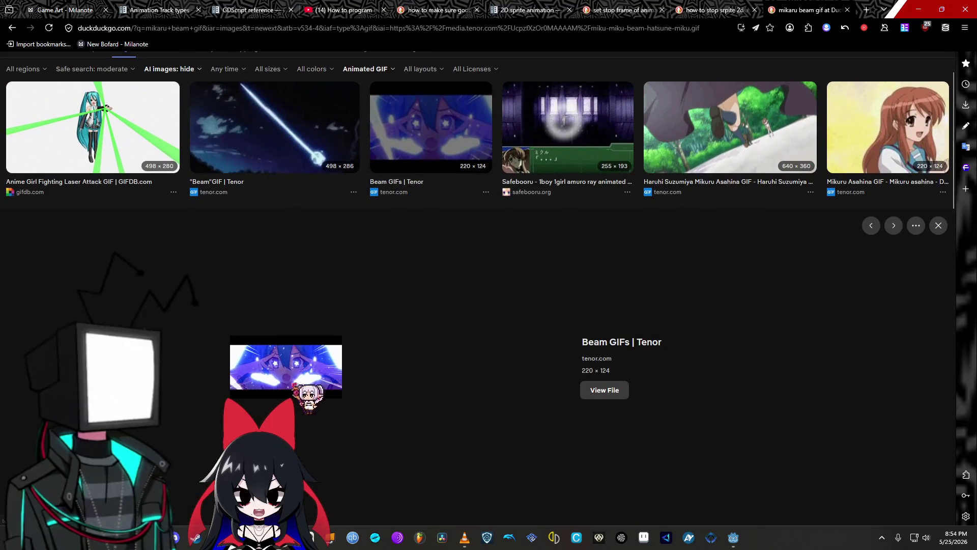
Save the beam GIF to Downloads as miku-miku-beam-hatsune-miku-4124991255.gif and close the search tab
{"action": "right_click", "coordinate": [271, 376]}
{"action": "left_click", "coordinate": [327, 403]}
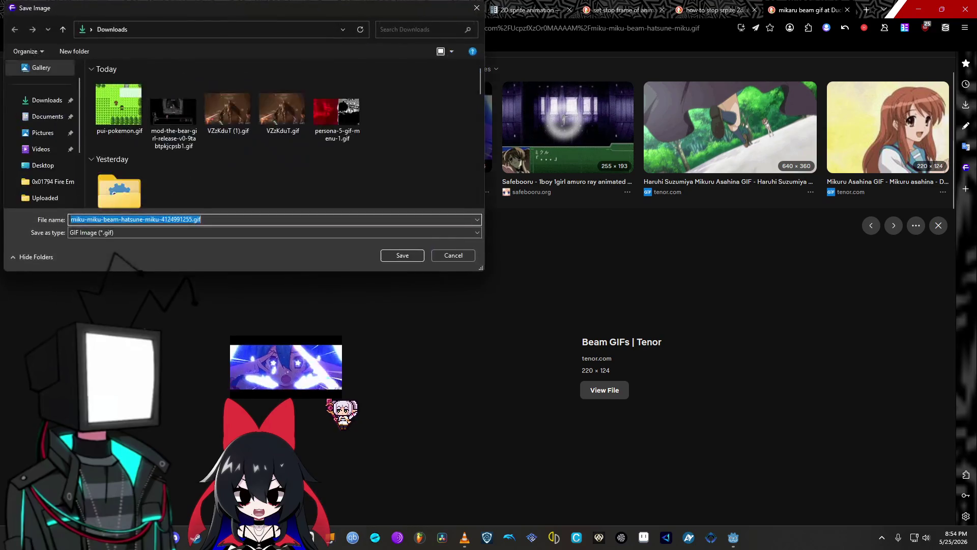
{"action": "left_click", "coordinate": [392, 254]}
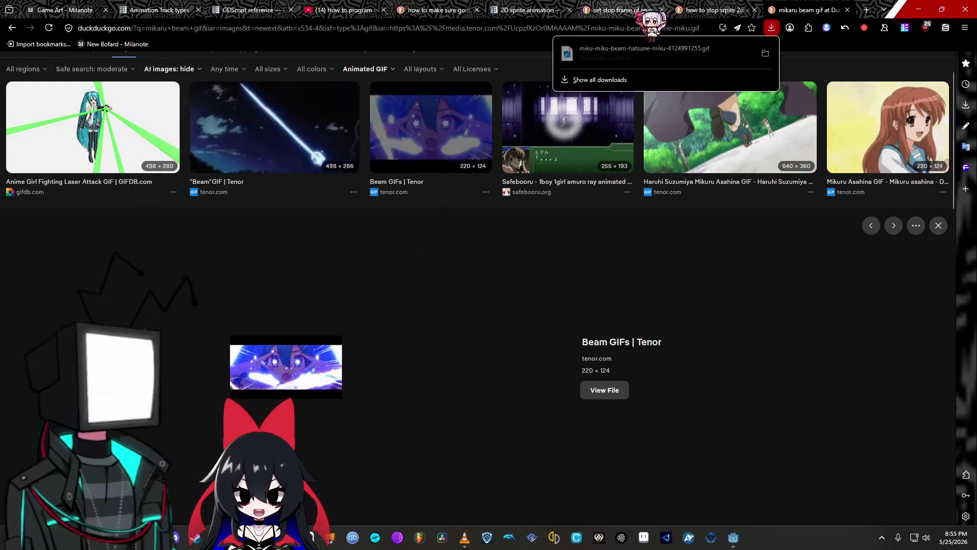
{"action": "left_click", "coordinate": [847, 10]}
{"action": "left_click_drag", "start_coordinate": [299, 279], "coordinate": [232, 286]}
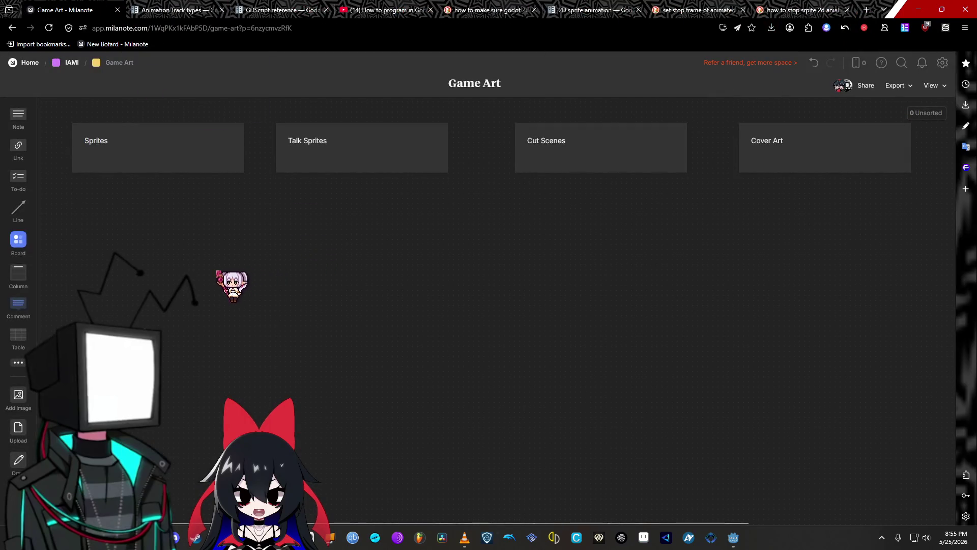
{"action": "key", "text": "super+e"}
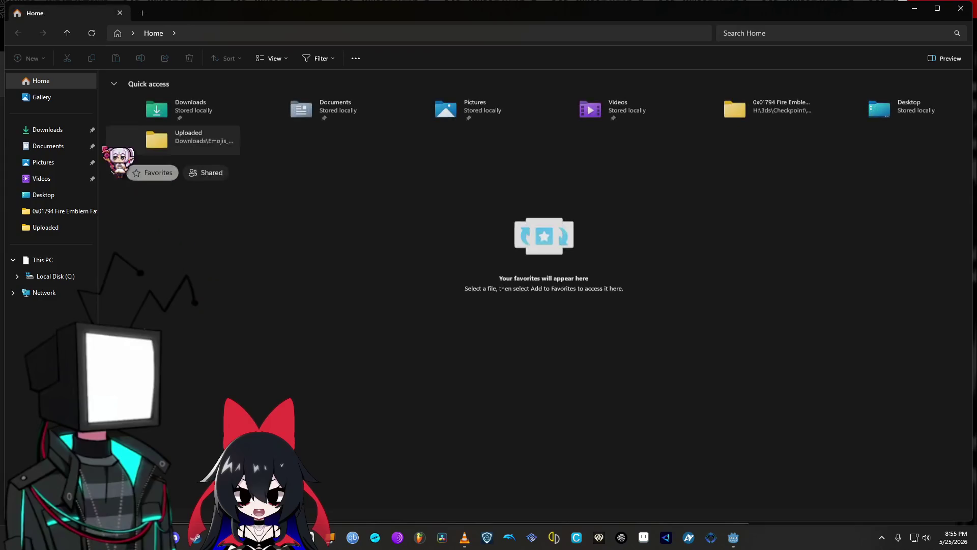
Drag the miku beam GIF from Downloads onto the Game Art board, enlarged under Cut Scenes
{"action": "left_click_drag", "start_coordinate": [229, 23], "coordinate": [254, 220]}
{"action": "left_click", "coordinate": [67, 330]}
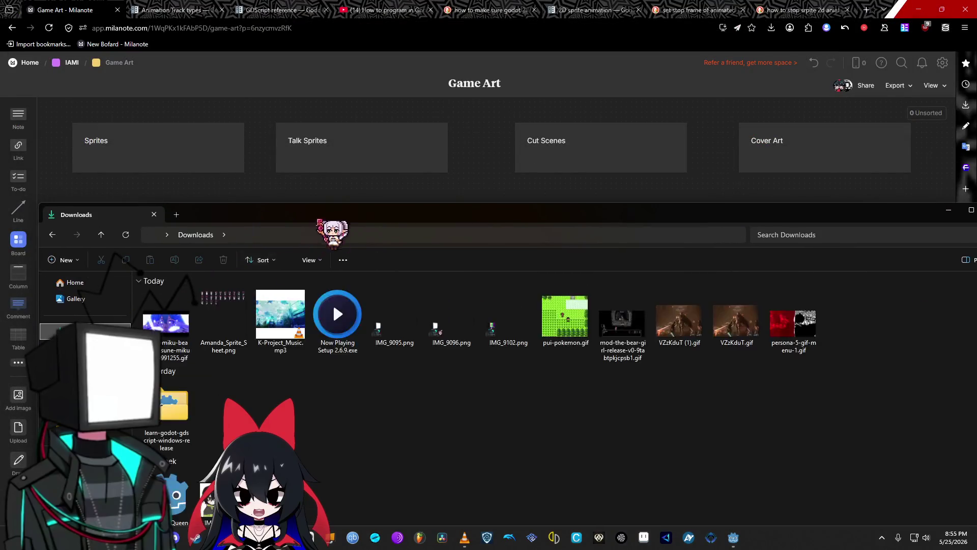
{"action": "left_click_drag", "start_coordinate": [322, 221], "coordinate": [335, 317]}
{"action": "left_click_drag", "start_coordinate": [191, 438], "coordinate": [371, 257]}
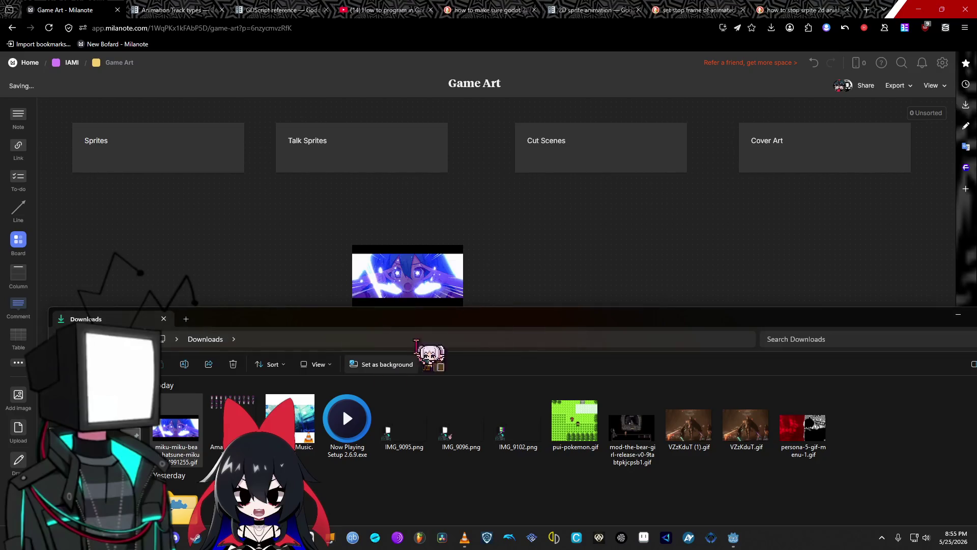
{"action": "left_click_drag", "start_coordinate": [719, 332], "coordinate": [634, 375]}
{"action": "left_click", "coordinate": [722, 360]}
{"action": "left_click_drag", "start_coordinate": [422, 289], "coordinate": [552, 410]}
{"action": "mouse_move", "coordinate": [493, 328]}
{"action": "left_mouse_down"}
{"action": "mouse_move", "coordinate": [484, 295]}
{"action": "mouse_move", "coordinate": [363, 274]}
{"action": "mouse_move", "coordinate": [626, 263]}
{"action": "mouse_move", "coordinate": [608, 230]}
{"action": "left_mouse_up"}
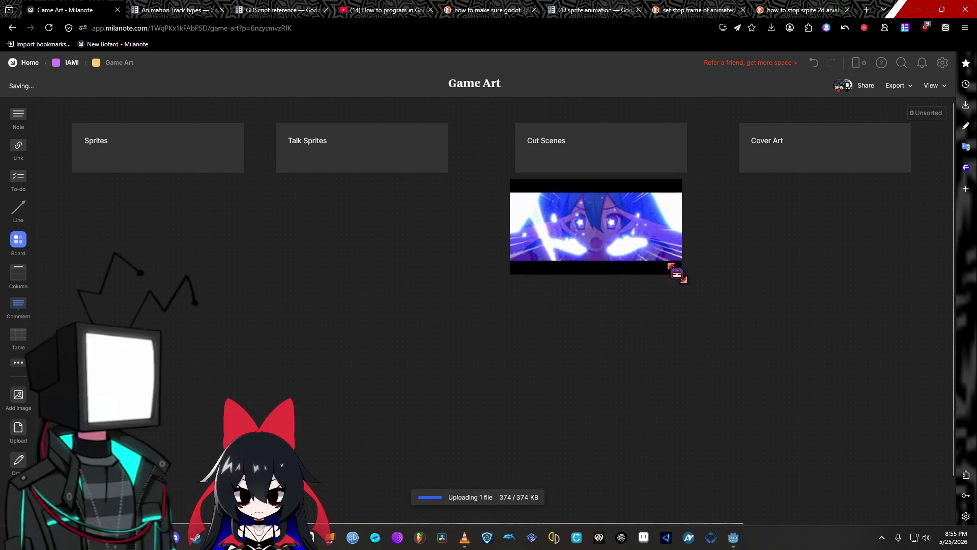
View the beam GIF expanded until its upload finishes, then return to the board
{"action": "double_click", "coordinate": [660, 252]}
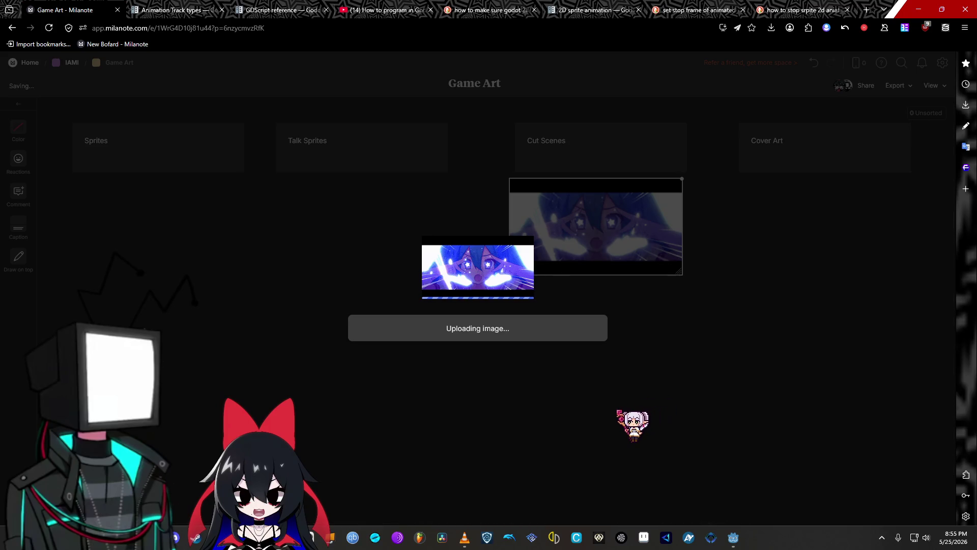
{"action": "key", "text": "Escape"}
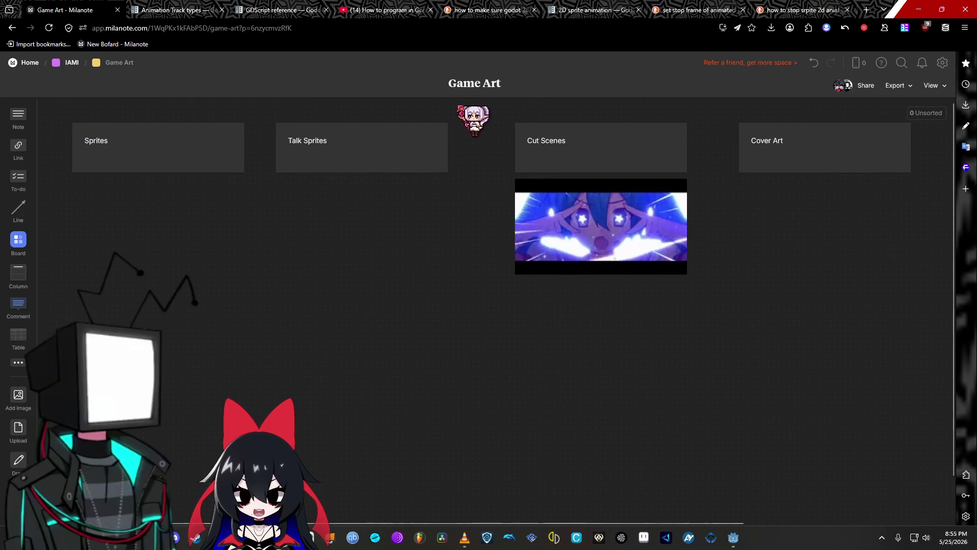
Add an 'Idea Board' note styled bold, underlined, as a large blue heading
{"action": "double_click", "coordinate": [456, 110]}
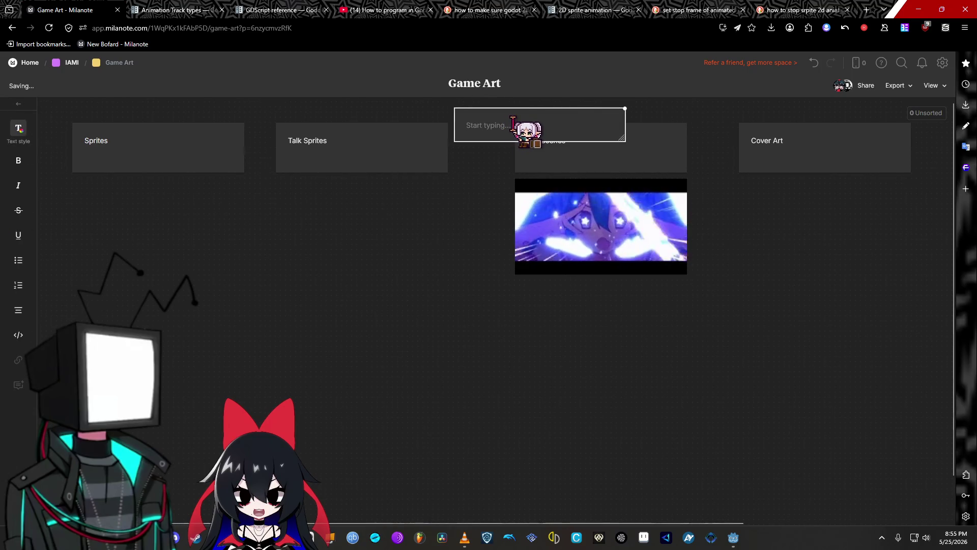
{"action": "type", "text": "Idea Board"}
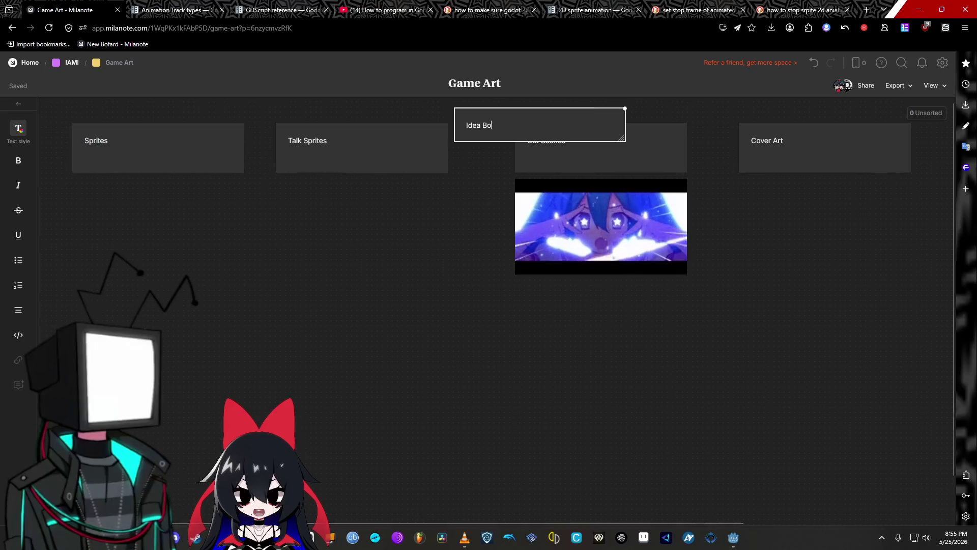
{"action": "key", "text": "Return"}
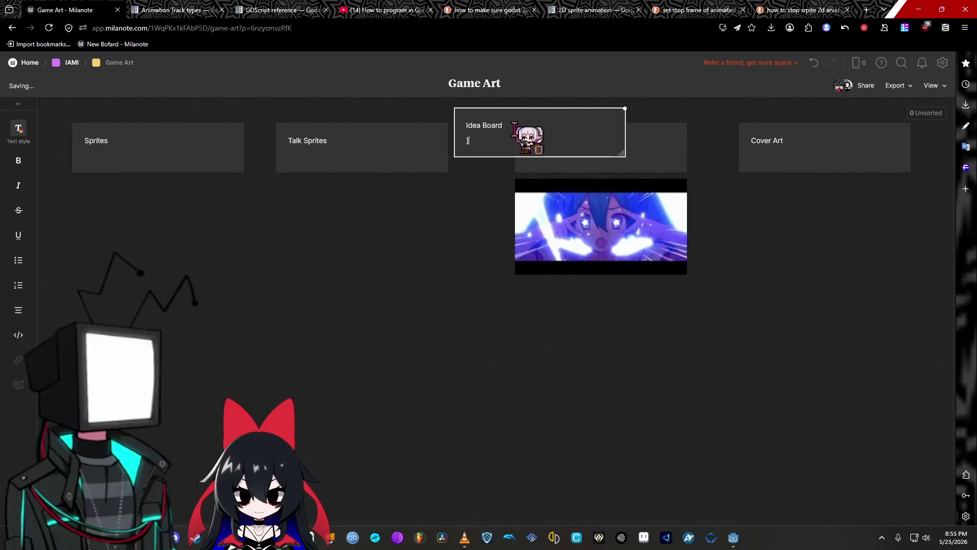
{"action": "key", "text": "BackSpace"}
{"action": "triple_click", "coordinate": [488, 122]}
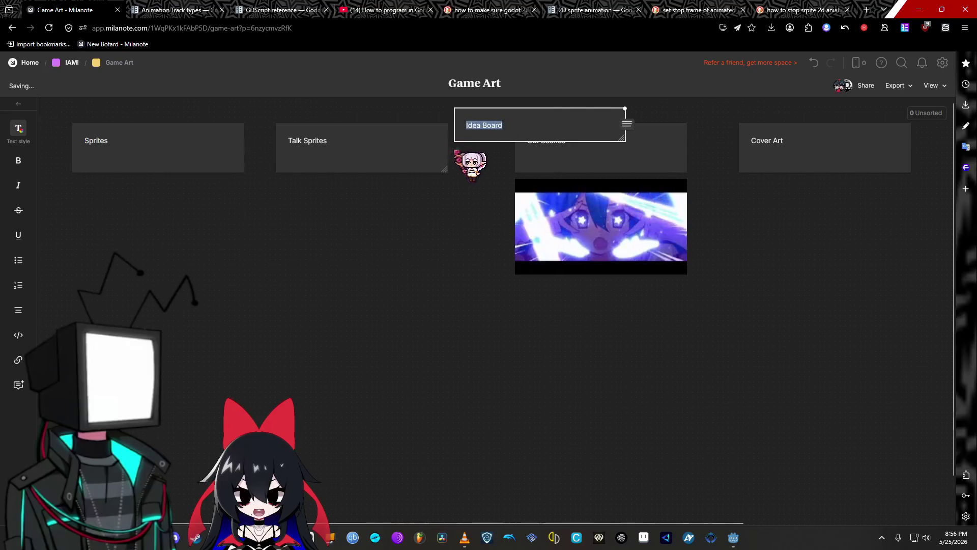
{"action": "left_click", "coordinate": [18, 160]}
{"action": "left_click", "coordinate": [20, 236]}
{"action": "left_click", "coordinate": [19, 130]}
{"action": "left_click", "coordinate": [91, 116]}
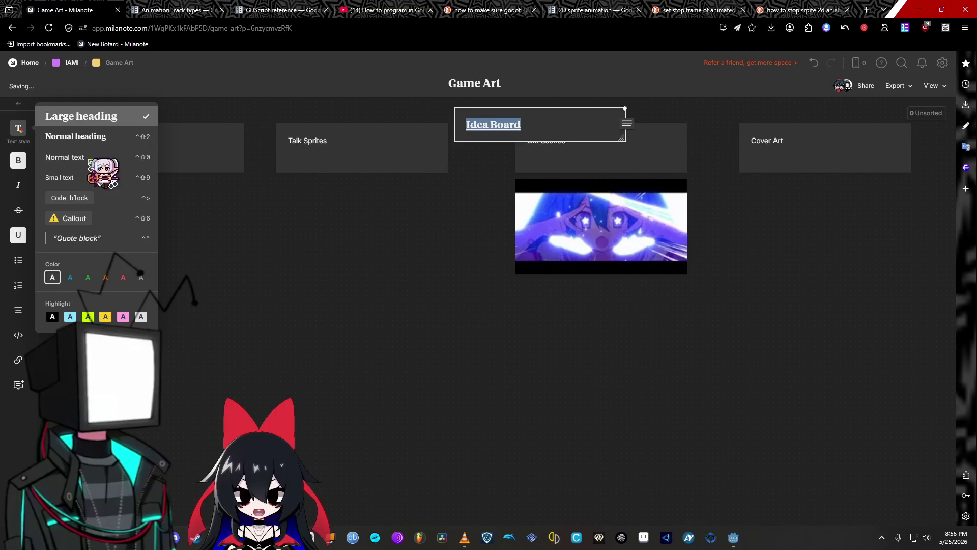
{"action": "left_click", "coordinate": [70, 277]}
{"action": "left_click", "coordinate": [453, 193]}
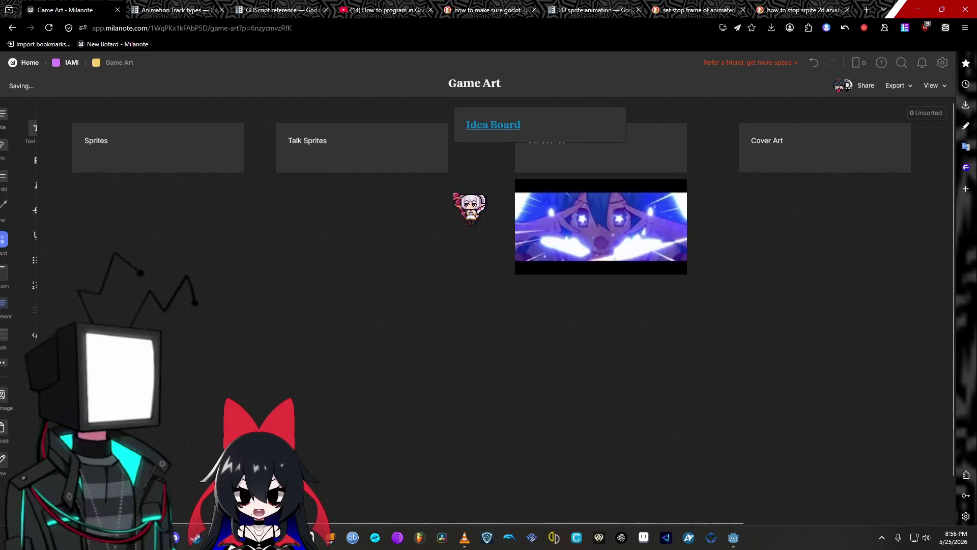
Discard the stray empty note and move the Idea Board heading up and right above Talk Sprites
{"action": "double_click", "coordinate": [479, 125]}
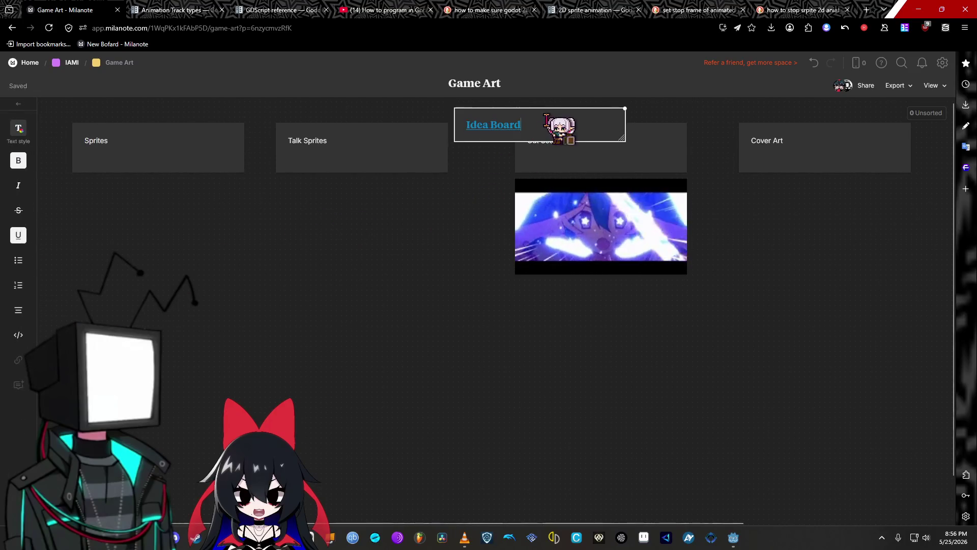
{"action": "double_click", "coordinate": [432, 135]}
{"action": "double_click", "coordinate": [522, 129]}
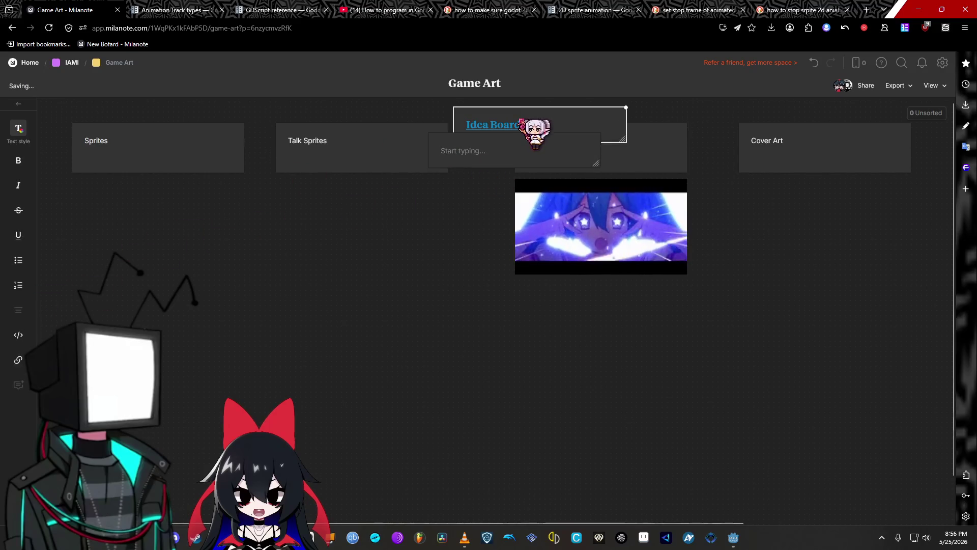
{"action": "triple_click", "coordinate": [554, 117]}
{"action": "key", "text": "Escape"}
{"action": "mouse_move", "coordinate": [556, 115]}
{"action": "left_mouse_down"}
{"action": "mouse_move", "coordinate": [514, 109]}
{"action": "mouse_move", "coordinate": [477, 131]}
{"action": "left_mouse_up"}
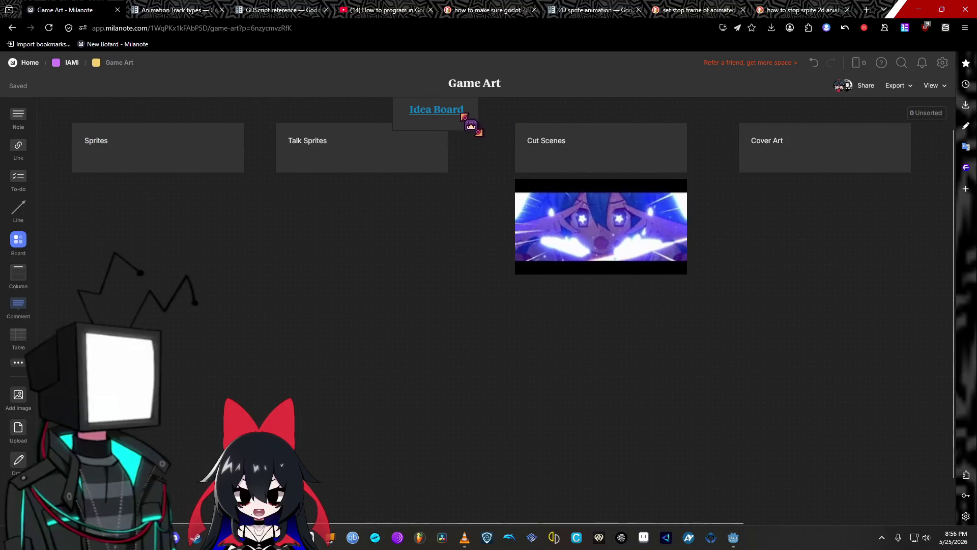
{"action": "double_click", "coordinate": [451, 127]}
{"action": "triple_click", "coordinate": [447, 130]}
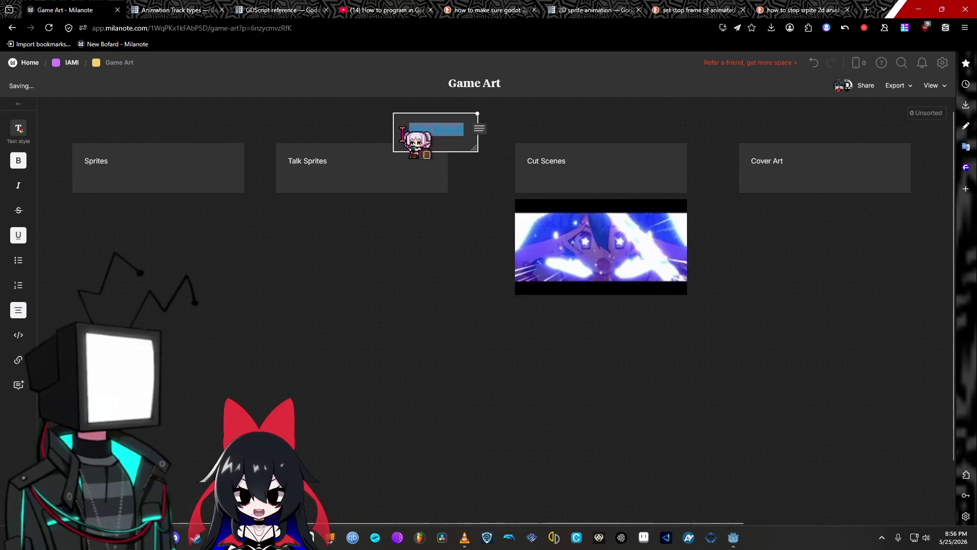
{"action": "left_click", "coordinate": [16, 132]}
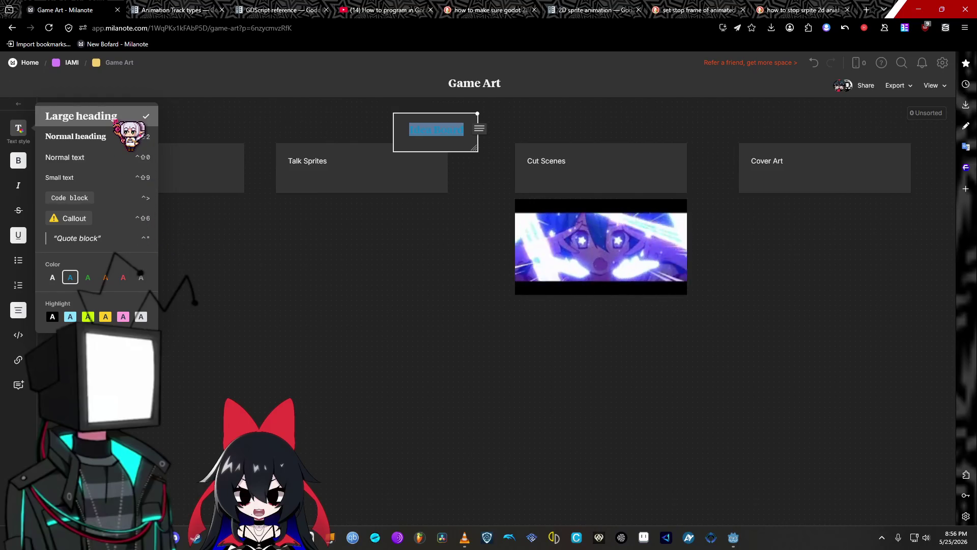
{"action": "key", "text": "Left"}
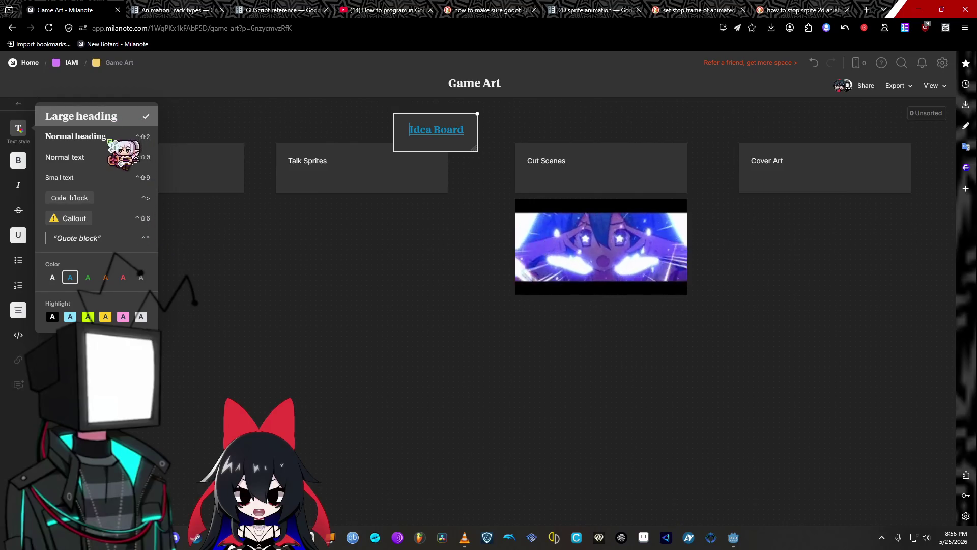
{"action": "key", "text": "Escape"}
{"action": "left_click_drag", "start_coordinate": [422, 148], "coordinate": [467, 134]}
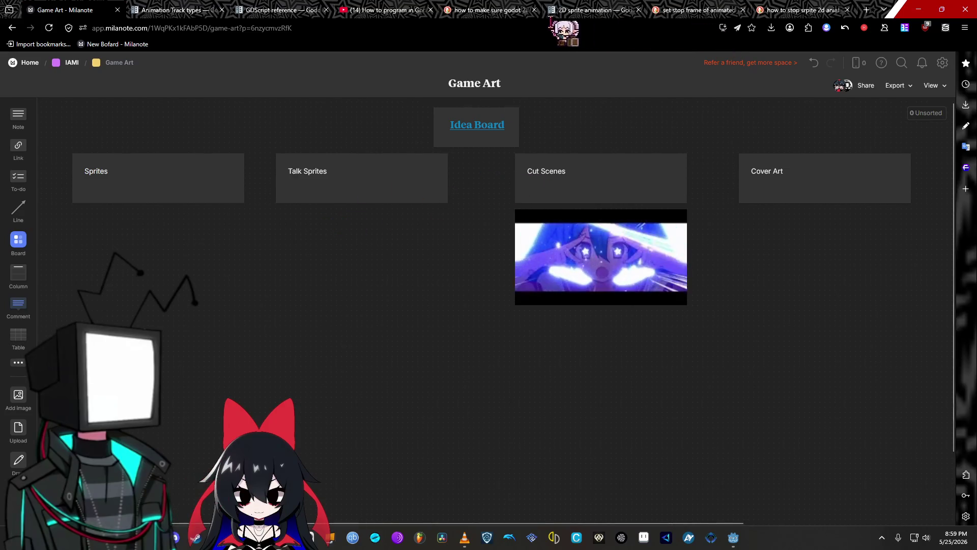
Close the search results tab and bring up the Animation Track types docs page
{"action": "left_click", "coordinate": [697, 9]}
{"action": "left_click", "coordinate": [743, 10]}
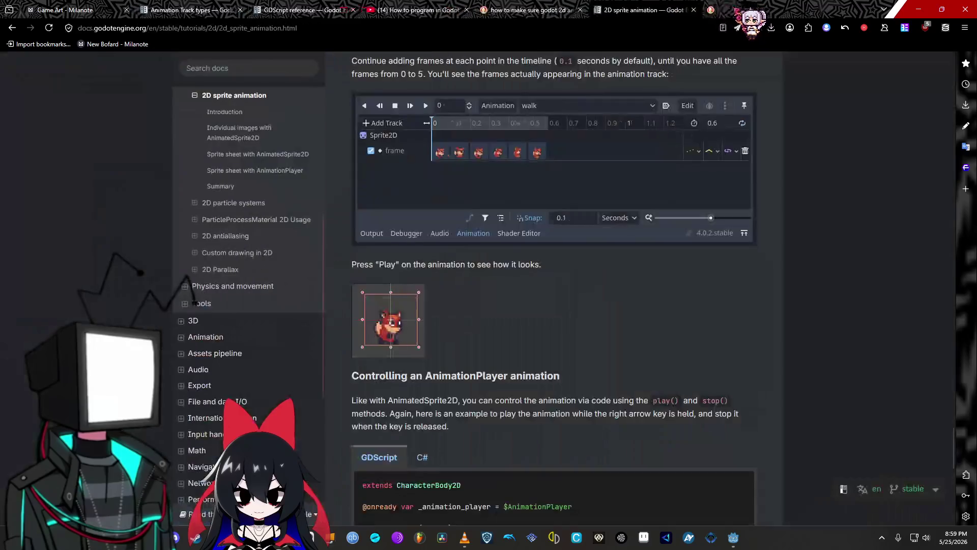
{"action": "left_click", "coordinate": [529, 10]}
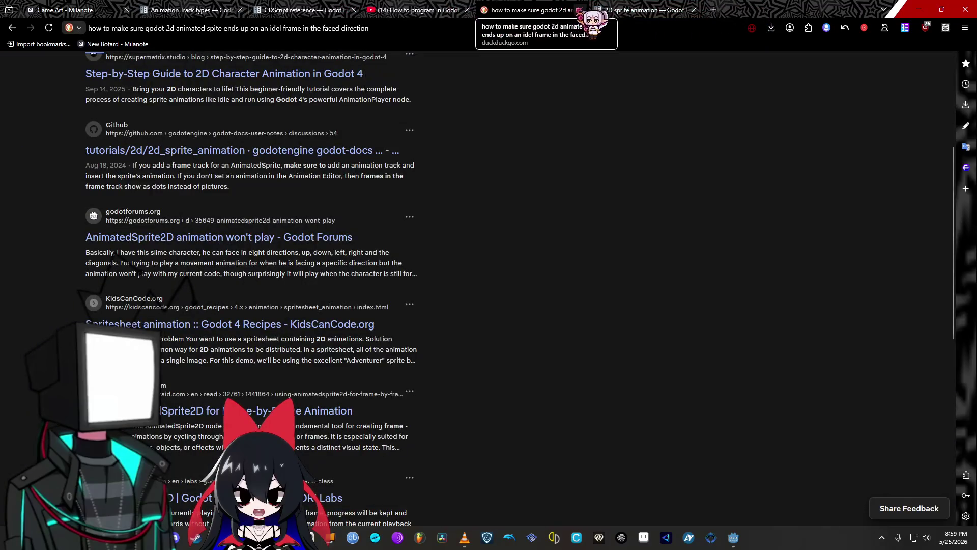
{"action": "left_click", "coordinate": [580, 9]}
{"action": "left_click", "coordinate": [432, 11]}
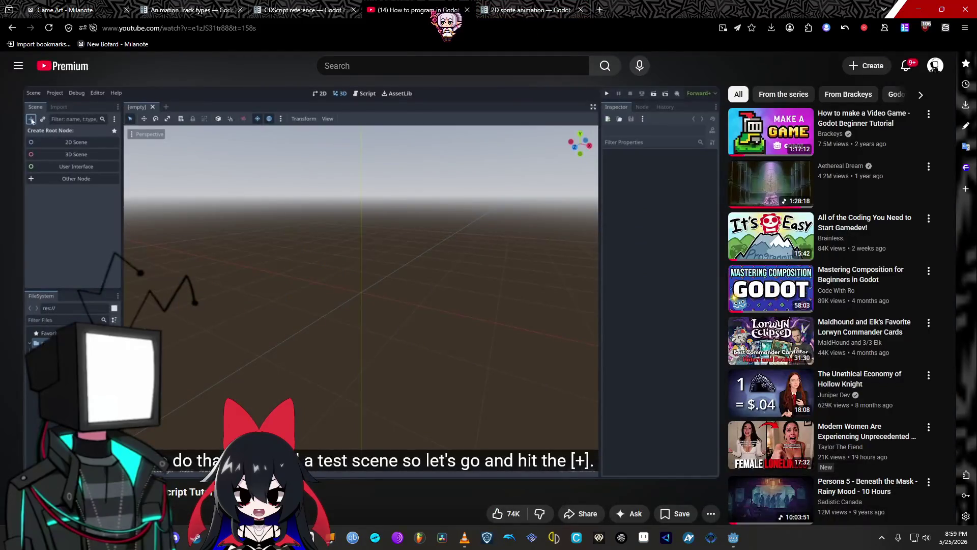
{"action": "left_click", "coordinate": [326, 10]}
{"action": "left_click", "coordinate": [209, 11]}
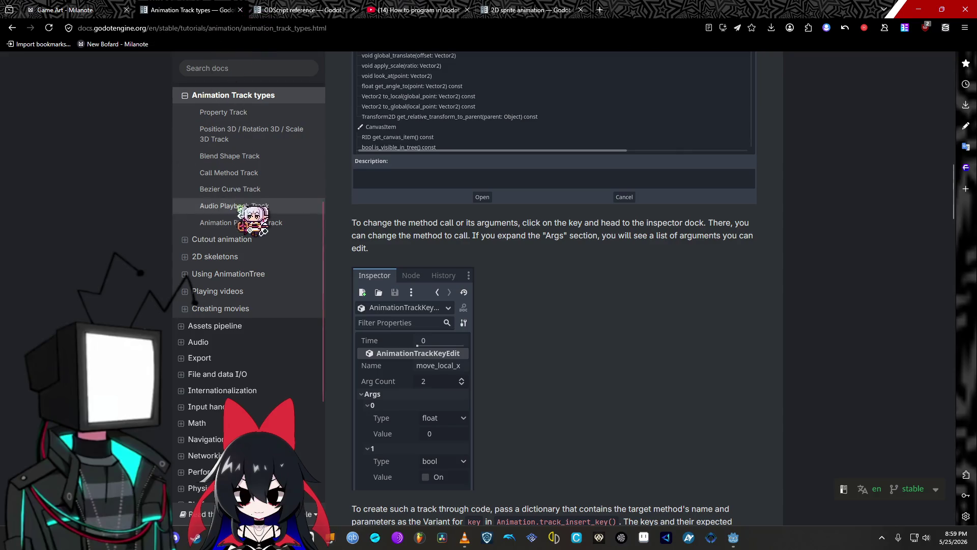
Collapse Animation and expand the 2D, Introduction to 2D and 2D workspace sidebar sections
{"action": "scroll", "coordinate": [232, 254], "scroll_direction": "up", "scroll_amount": 4}
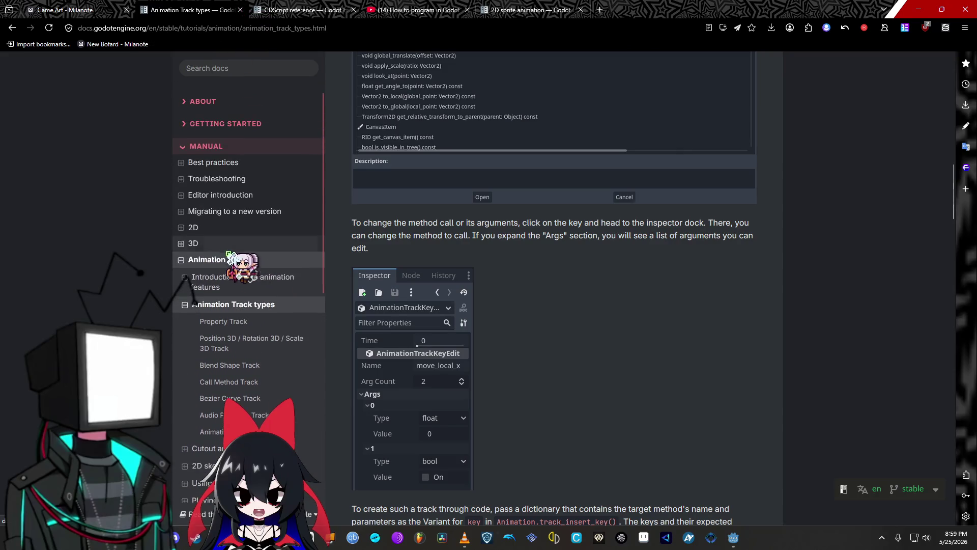
{"action": "left_click", "coordinate": [228, 259]}
{"action": "left_click", "coordinate": [204, 227]}
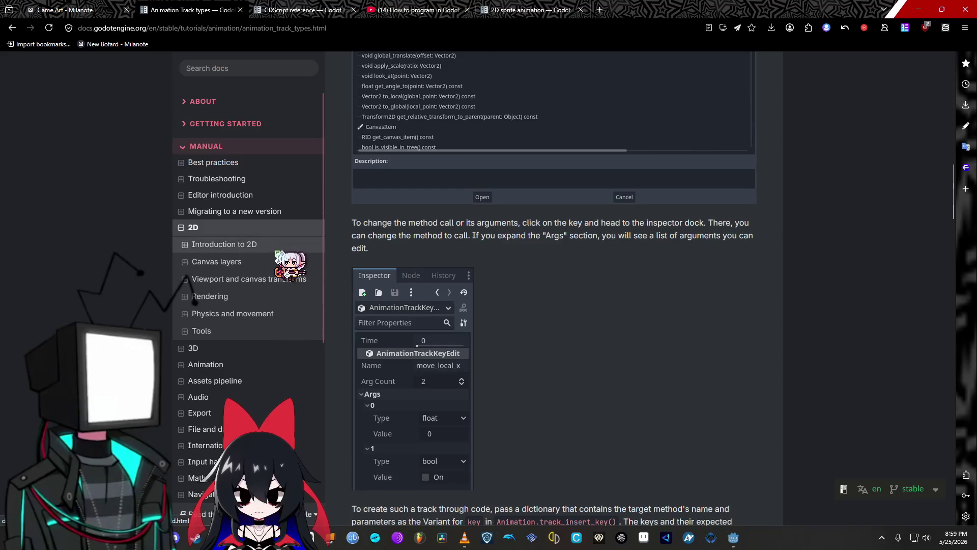
{"action": "left_click", "coordinate": [185, 279]}
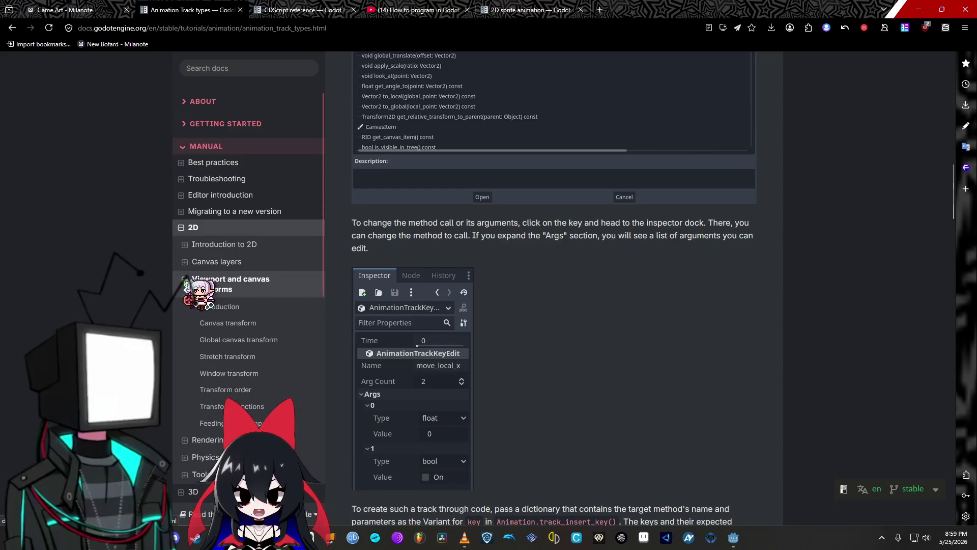
{"action": "left_click", "coordinate": [186, 245]}
{"action": "left_click", "coordinate": [195, 262]}
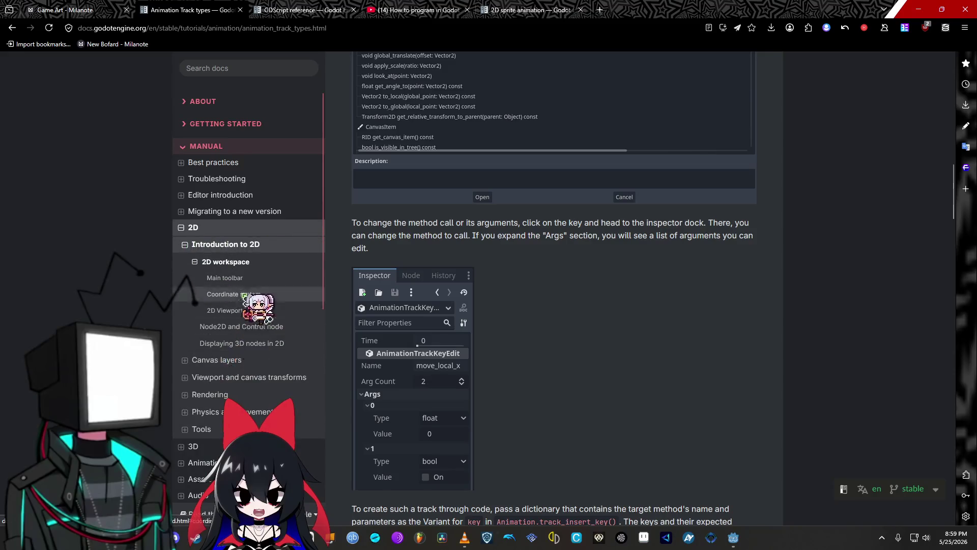
{"action": "scroll", "coordinate": [242, 295], "scroll_direction": "down", "scroll_amount": 10}
Go from Scripting to the GDScript section and open the GDScript reference page
{"action": "left_click", "coordinate": [181, 367]}
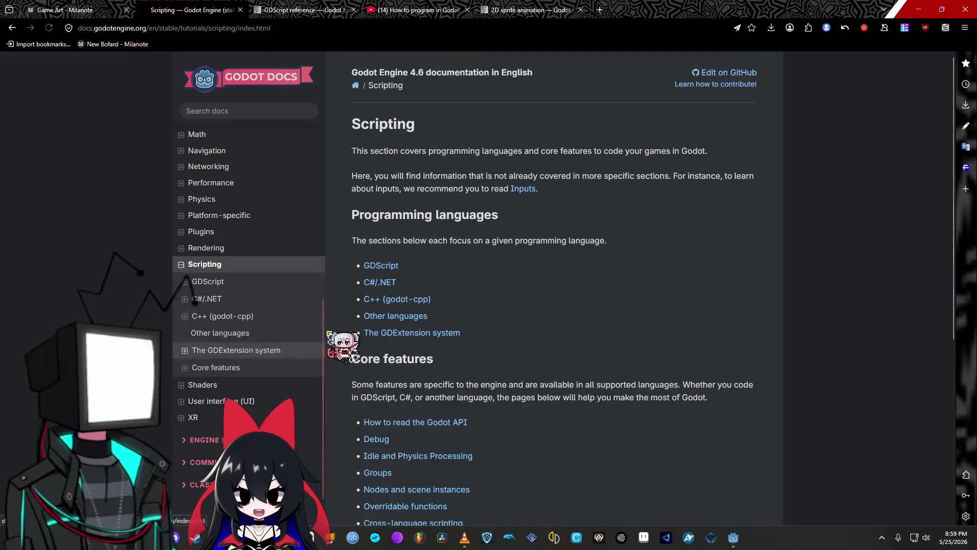
{"action": "left_click", "coordinate": [383, 266]}
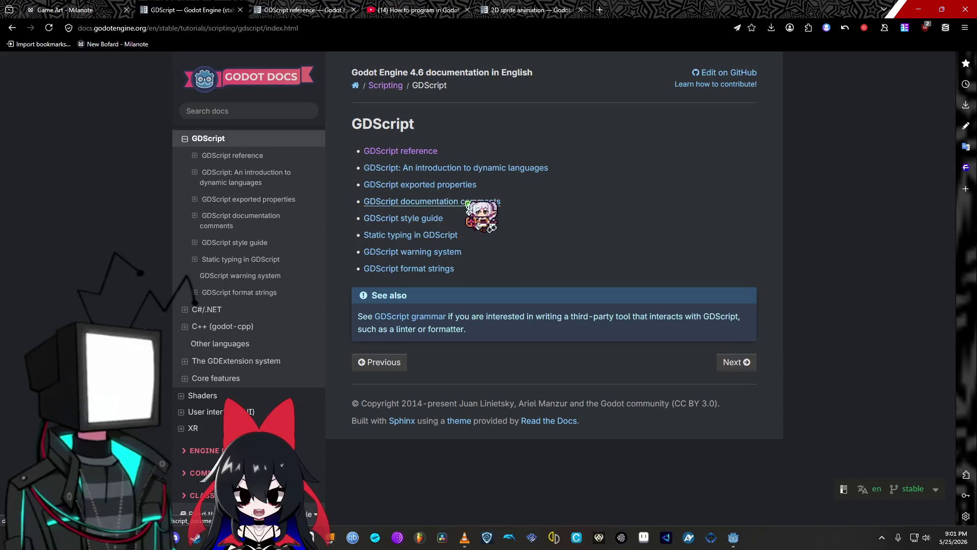
{"action": "left_click", "coordinate": [415, 152]}
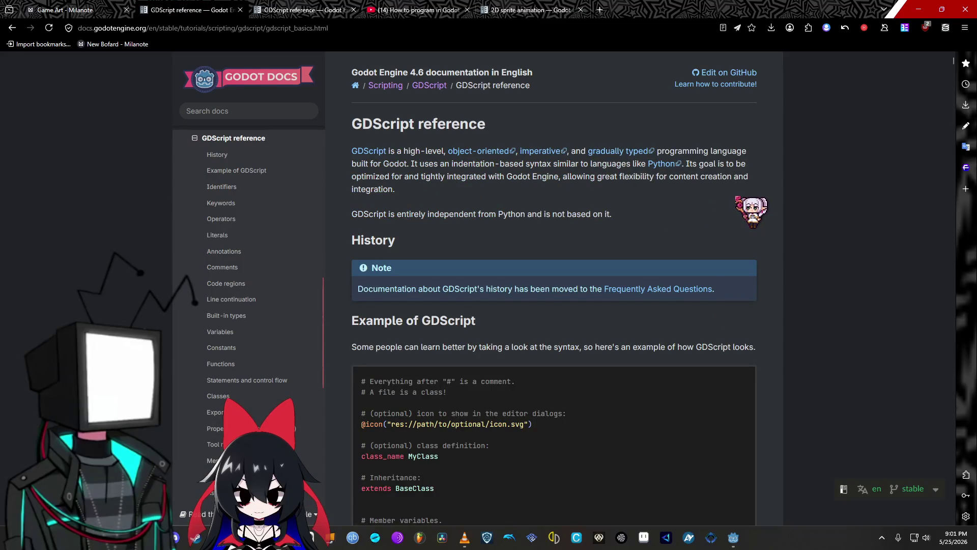
Compare the GDScript reference copies across tabs, scrolling through the reference
{"action": "left_click", "coordinate": [133, 11]}
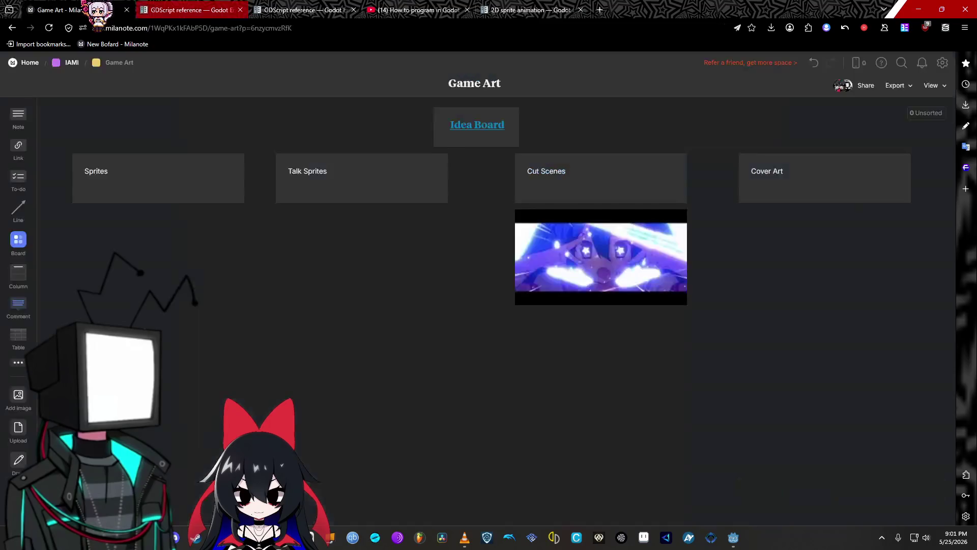
{"action": "left_click", "coordinate": [175, 11]}
{"action": "left_click", "coordinate": [279, 10]}
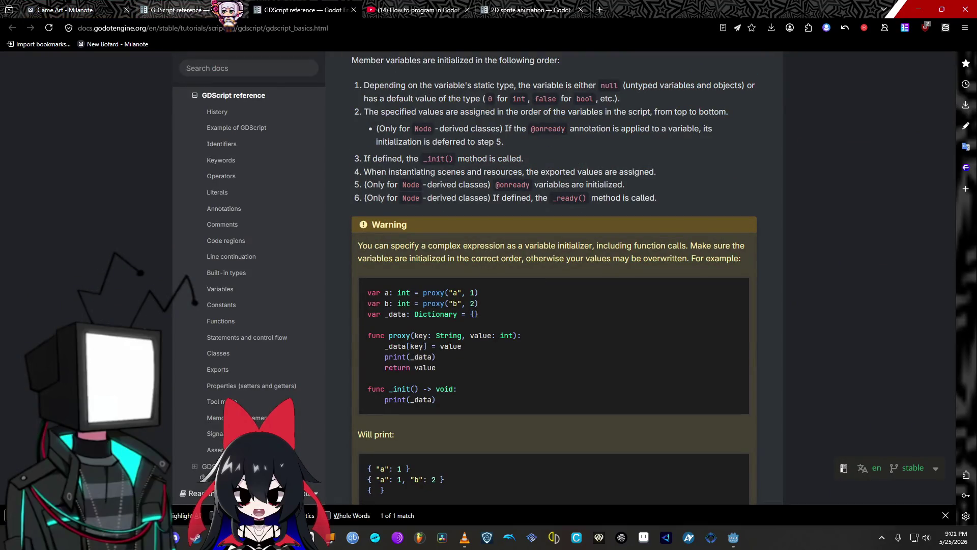
{"action": "scroll", "coordinate": [134, 213], "scroll_direction": "up", "scroll_amount": 10}
{"action": "scroll", "coordinate": [110, 235], "scroll_direction": "down", "scroll_amount": 5}
{"action": "scroll", "coordinate": [110, 235], "scroll_direction": "down", "scroll_amount": 15}
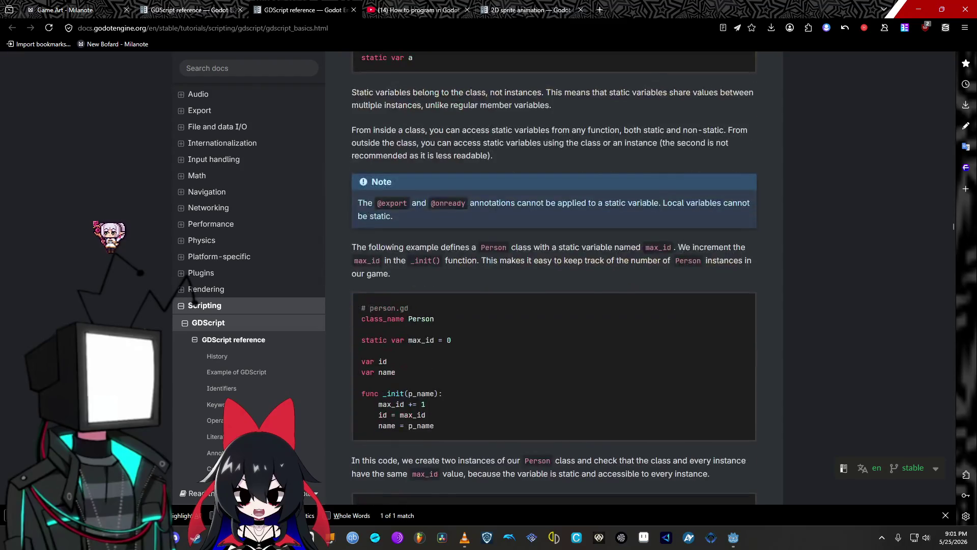
{"action": "scroll", "coordinate": [112, 239], "scroll_direction": "up", "scroll_amount": 10}
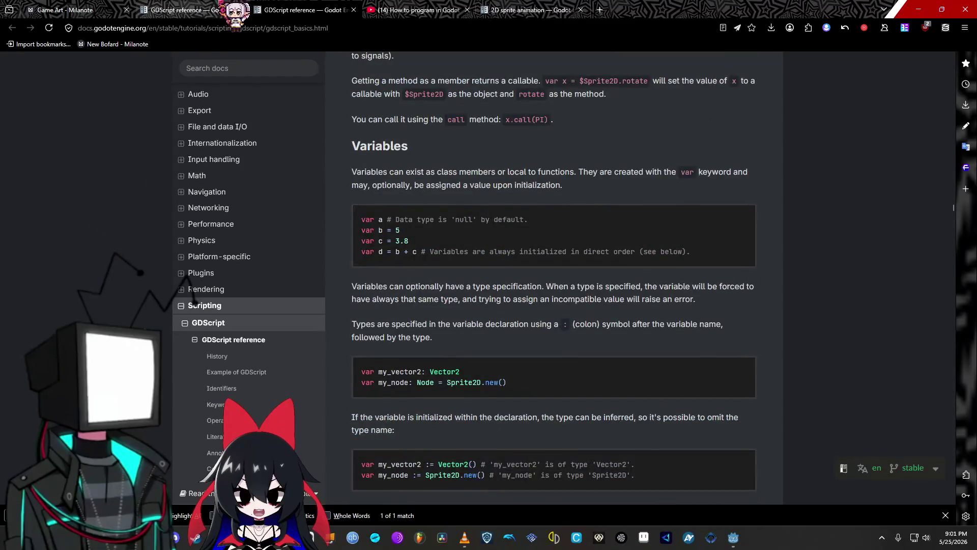
{"action": "left_click", "coordinate": [193, 10]}
{"action": "left_click", "coordinate": [288, 10]}
{"action": "scroll", "coordinate": [508, 323], "scroll_direction": "up", "scroll_amount": 7}
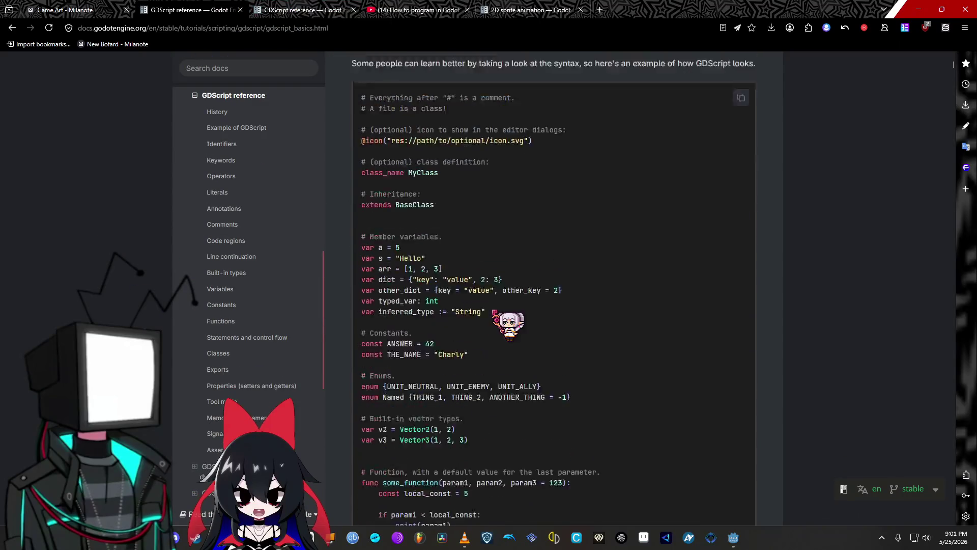
Check the in-page search results, close the duplicate GDScript tab, and move 2D sprite animation left
{"action": "key", "text": "ctrl+Tab"}
{"action": "scroll", "coordinate": [457, 429], "scroll_direction": "up", "scroll_amount": 10}
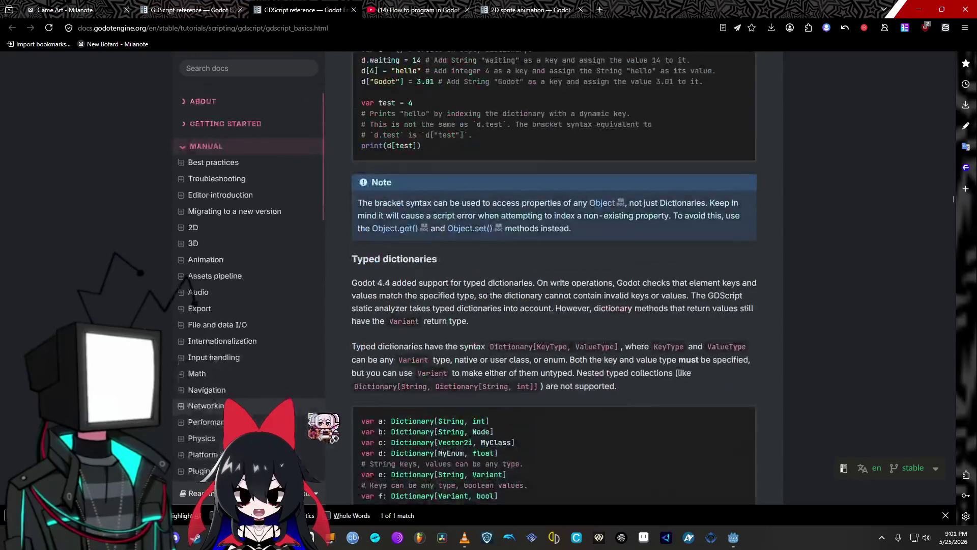
{"action": "scroll", "coordinate": [457, 429], "scroll_direction": "up", "scroll_amount": 15}
{"action": "key", "text": "Escape"}
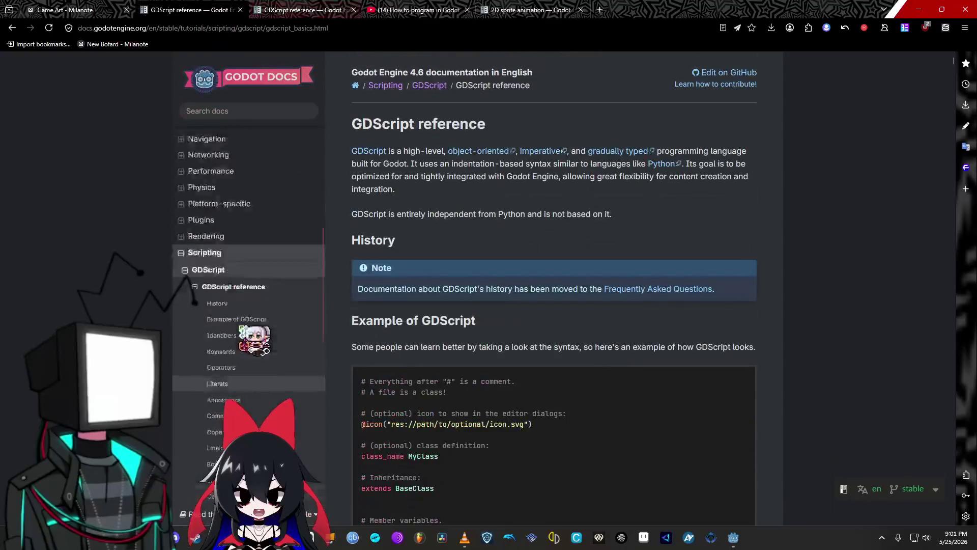
{"action": "key", "text": "ctrl+Tab"}
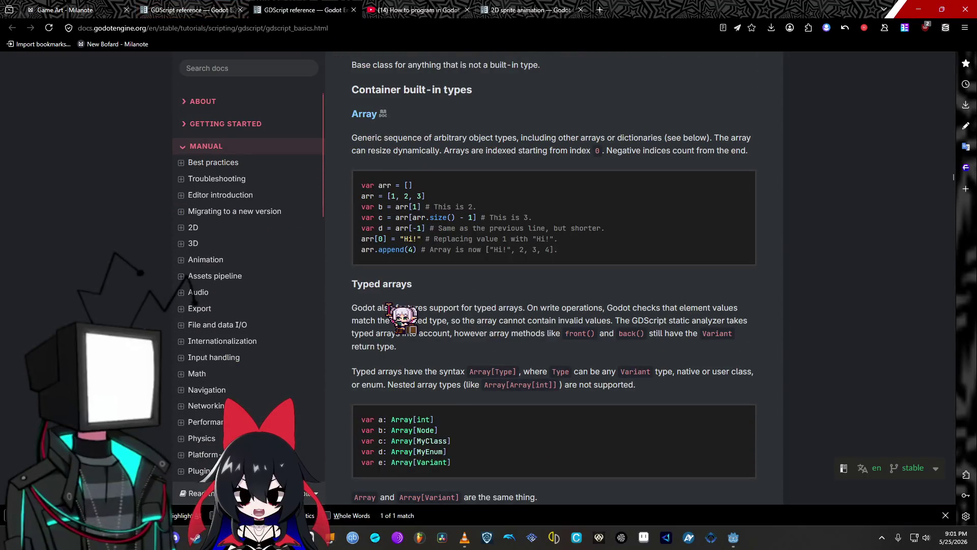
{"action": "scroll", "coordinate": [402, 318], "scroll_direction": "up", "scroll_amount": 5}
{"action": "scroll", "coordinate": [388, 304], "scroll_direction": "up", "scroll_amount": 15}
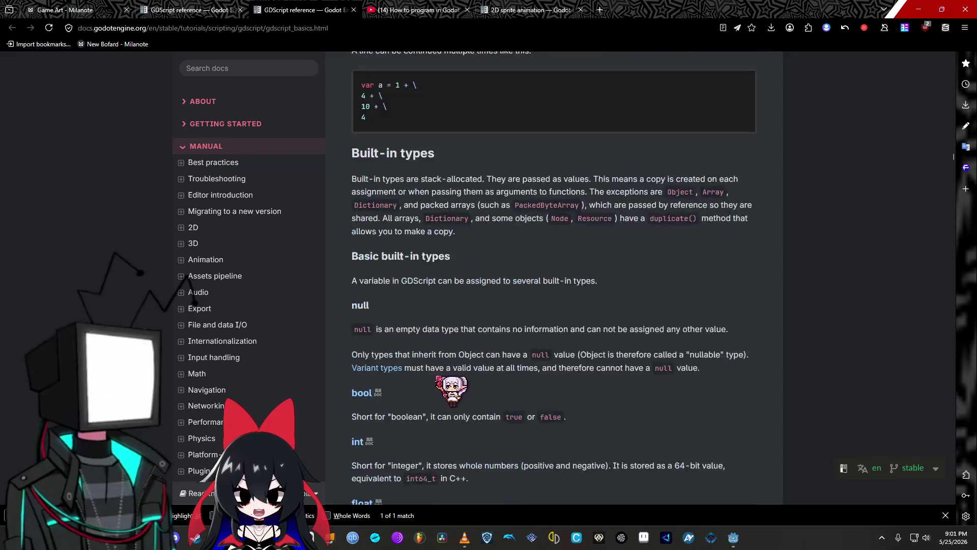
{"action": "scroll", "coordinate": [448, 384], "scroll_direction": "up", "scroll_amount": 15}
{"action": "middle_click", "coordinate": [793, 420]}
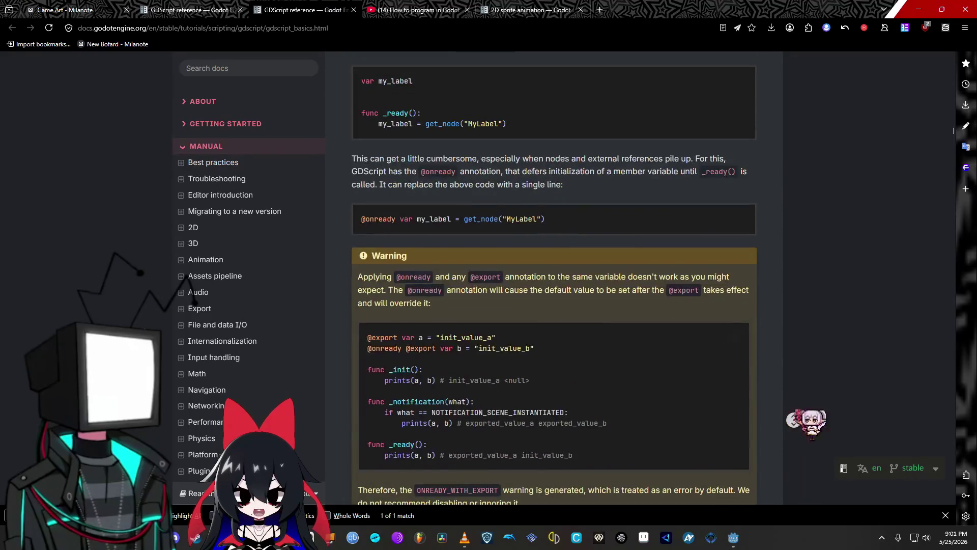
{"action": "left_click", "coordinate": [354, 10]}
{"action": "left_click_drag", "start_coordinate": [417, 10], "coordinate": [306, 10]}
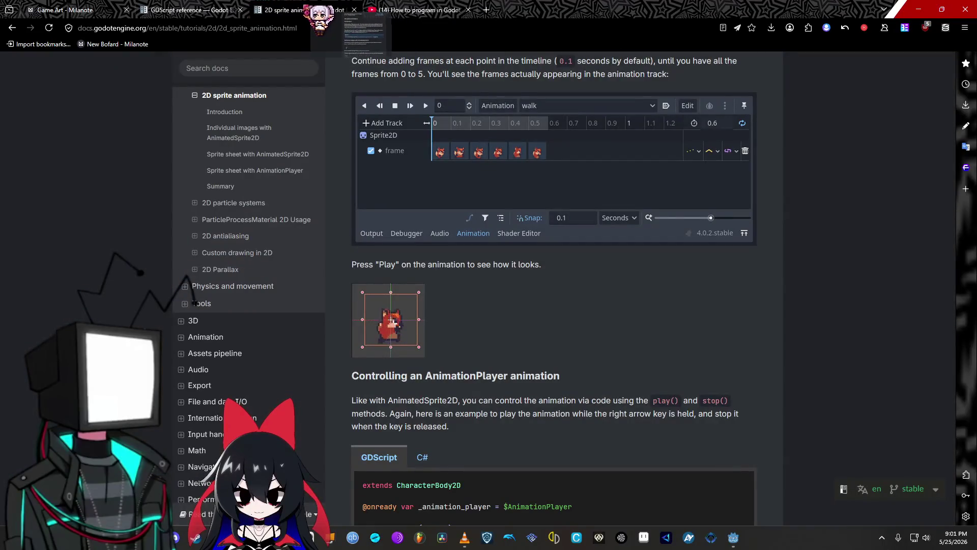